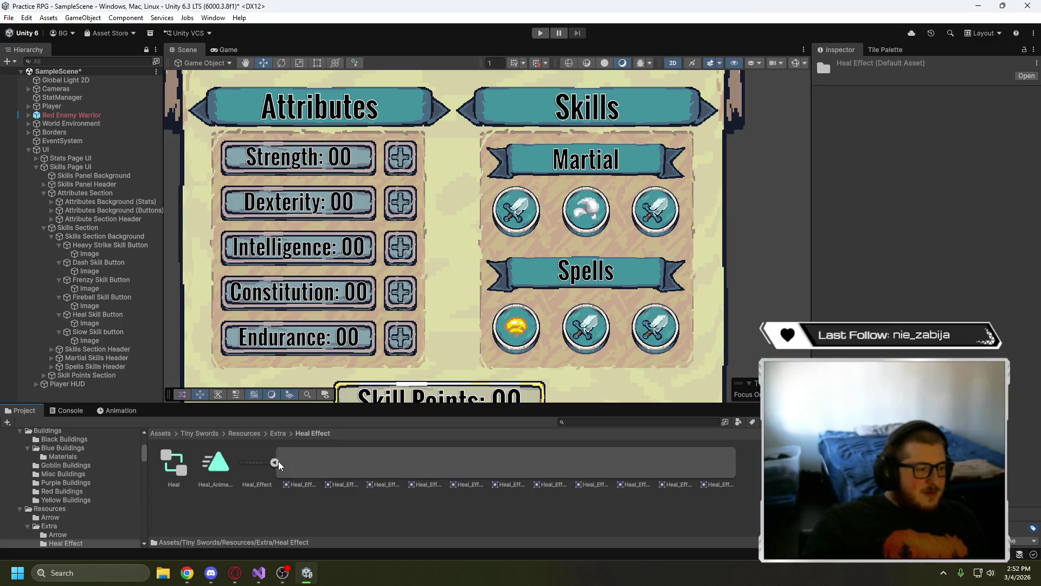
- Open the Heal_Effect texture in the Sprite Editor from its Inspector import settings
click(265, 467)
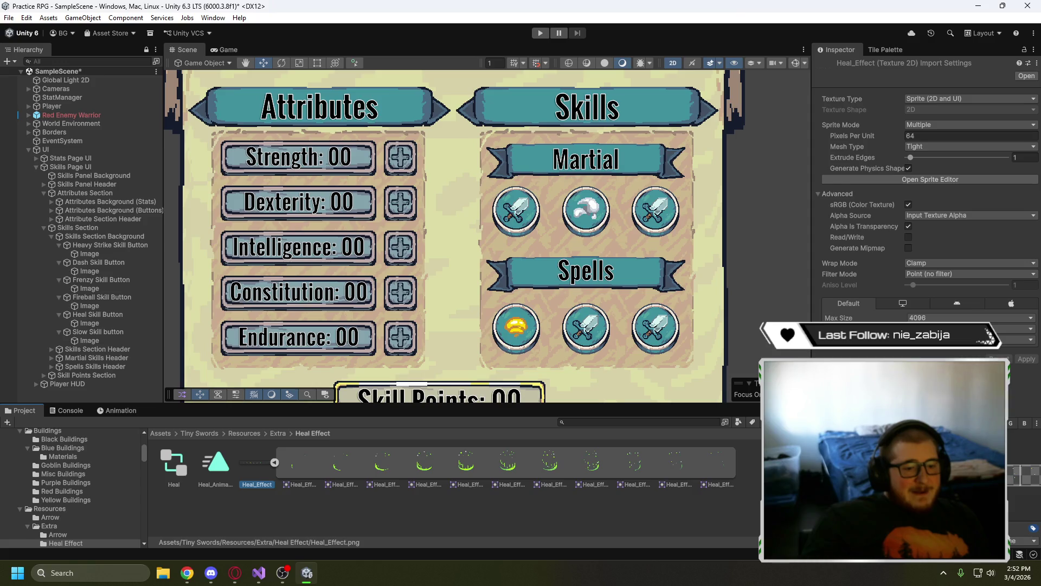
click(935, 181)
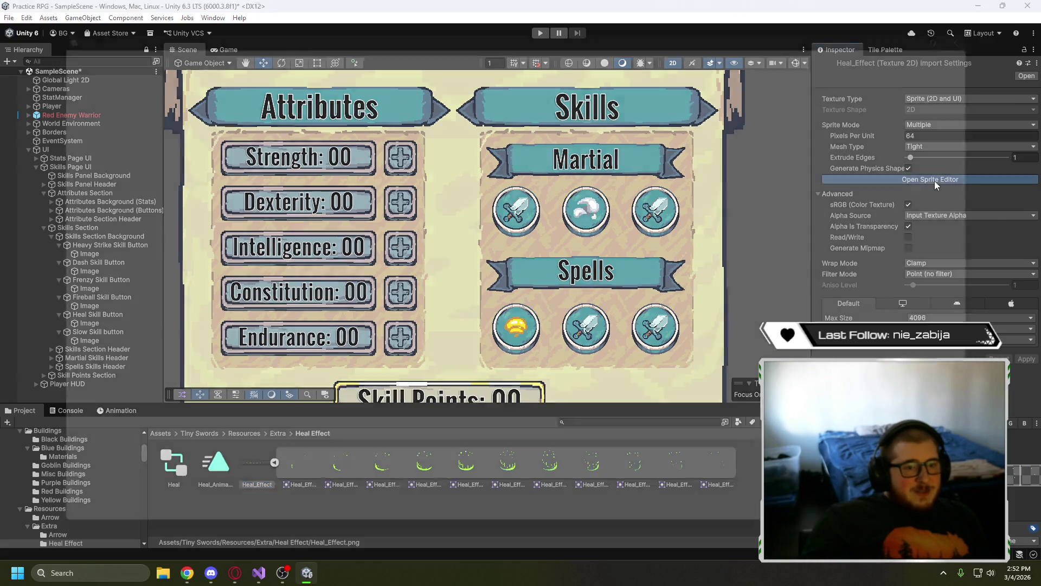
scroll(366, 321, up, 3)
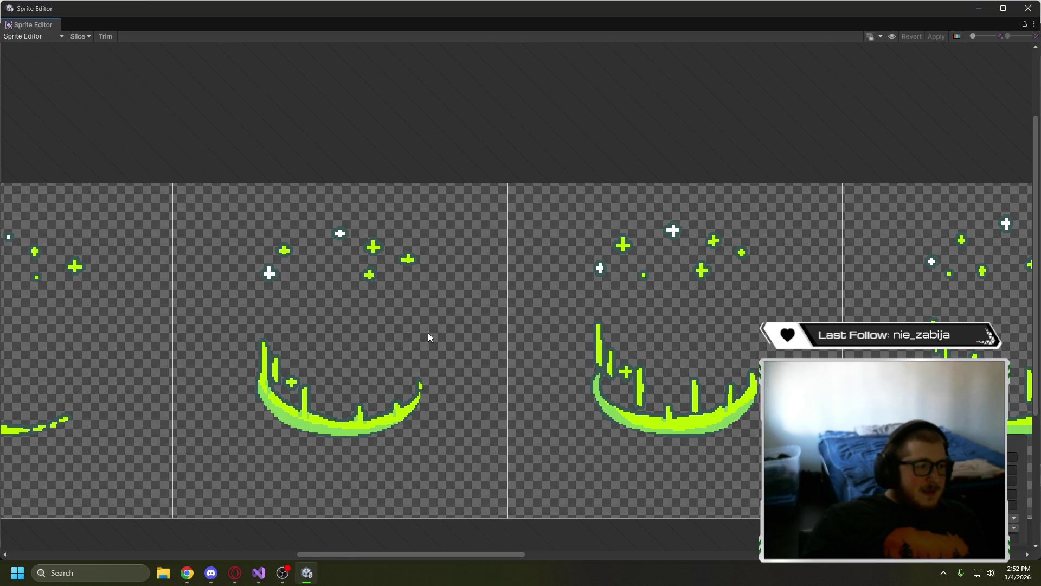
- Set the Slice method to Safe and close the slicing panel without slicing
mouse_move(613, 151)
mouse_down()
mouse_move(505, 88)
mouse_move(302, 75)
mouse_move(556, 80)
mouse_move(408, 71)
mouse_up()
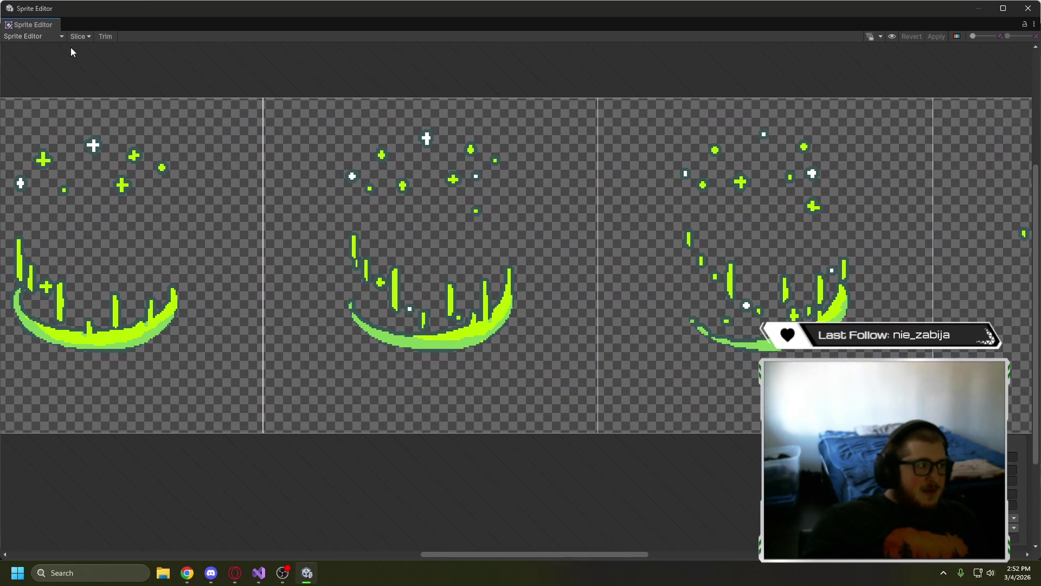
click(54, 36)
click(81, 37)
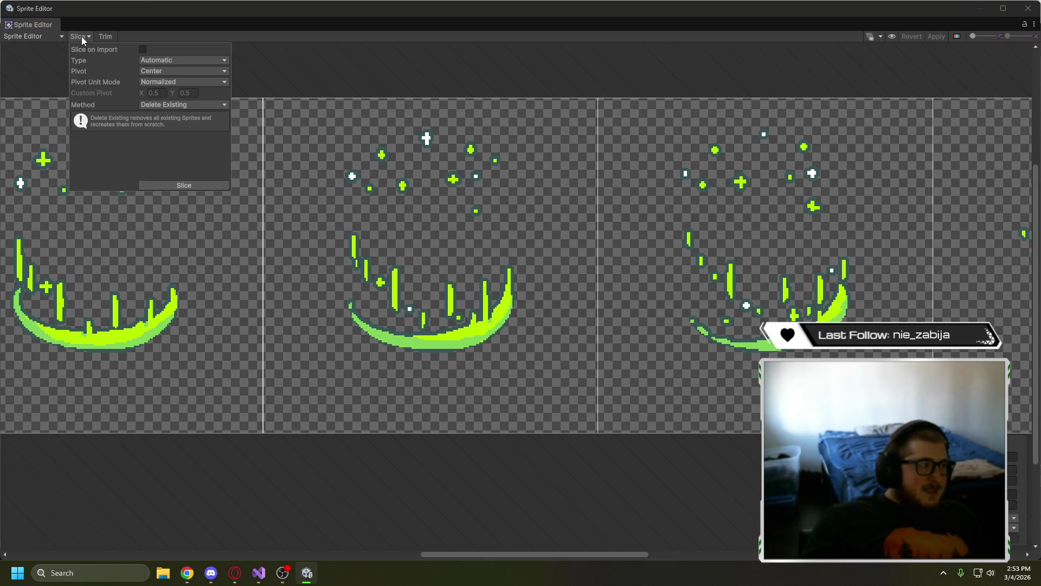
click(170, 103)
click(180, 140)
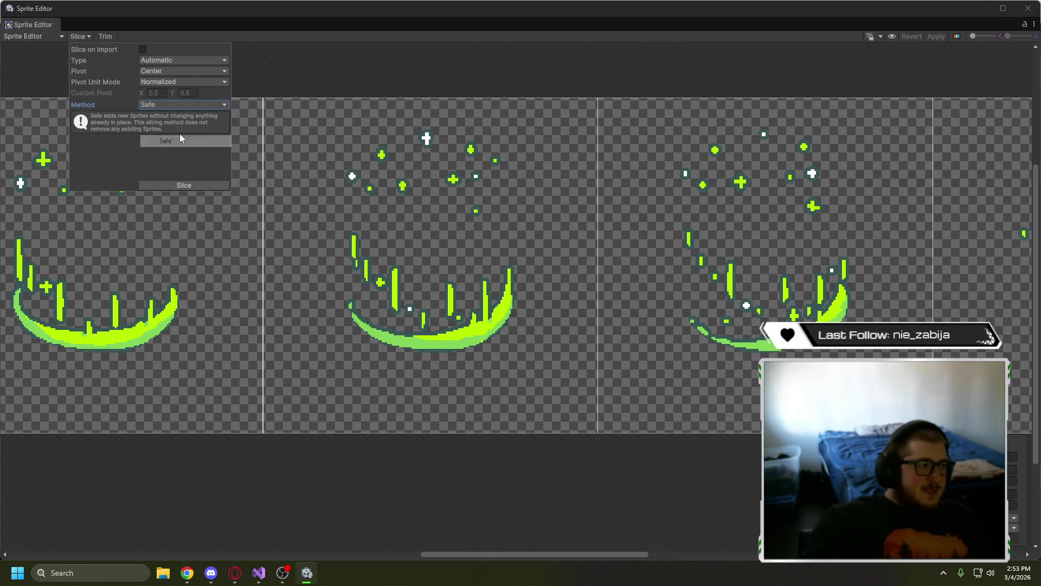
click(310, 58)
- Pan and scroll across the sheet to inspect the neighbouring green heal frames
scroll(553, 200, right, 5)
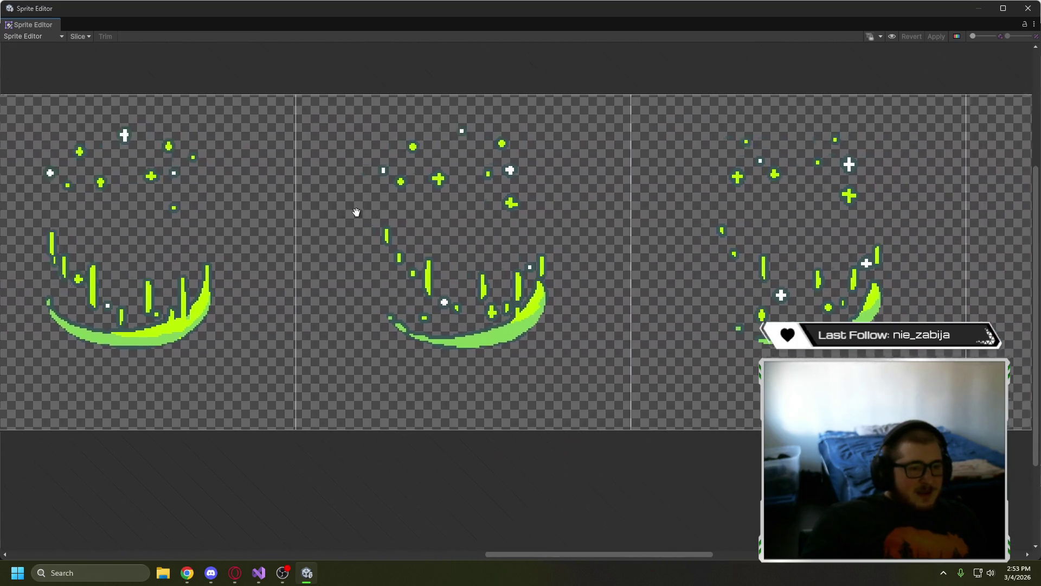
scroll(462, 277, right, 8)
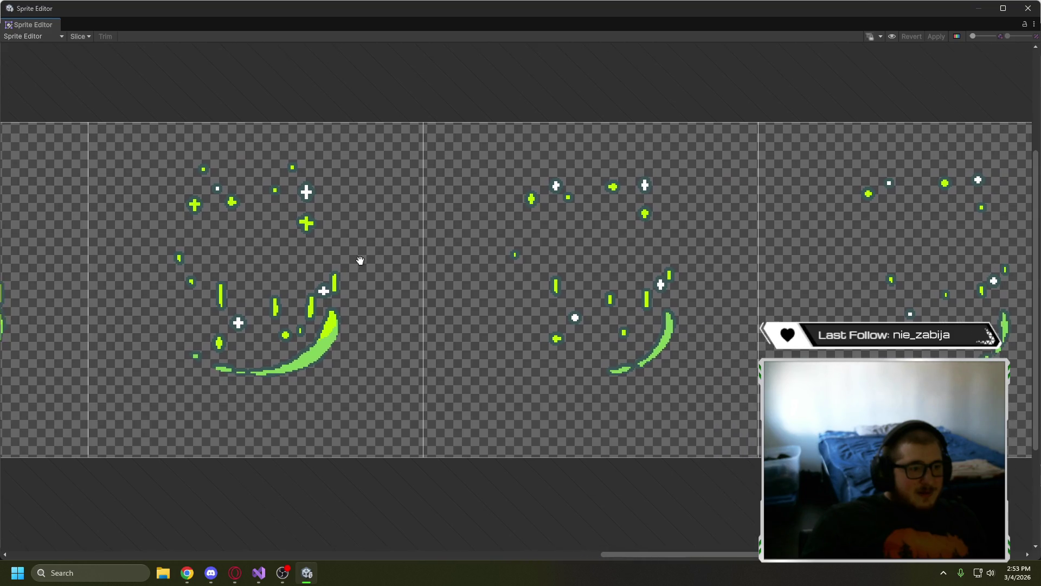
drag(360, 261, 359, 259)
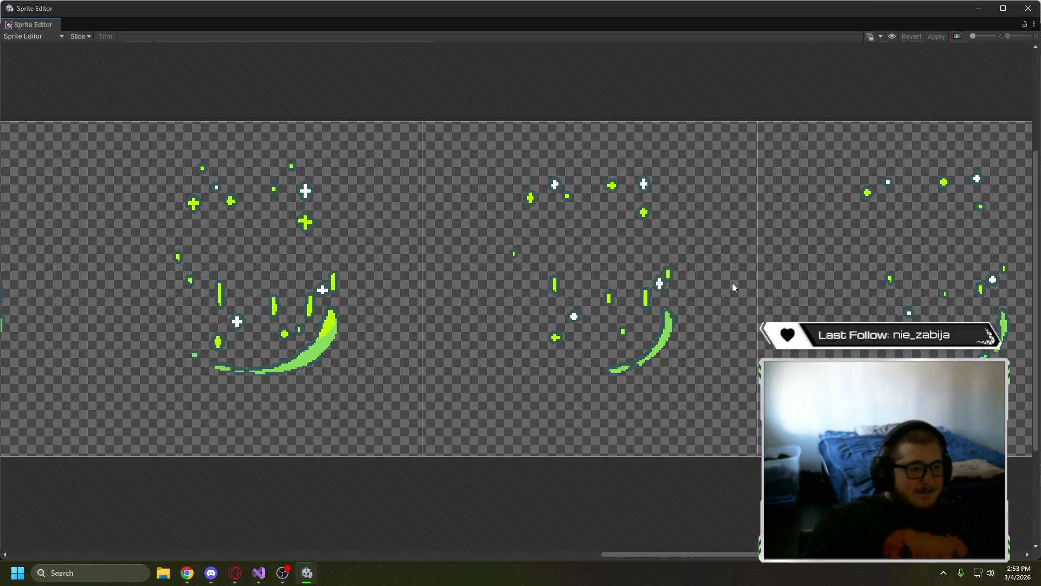
mouse_move(732, 282)
mouse_down()
mouse_move(527, 273)
mouse_move(589, 272)
mouse_up()
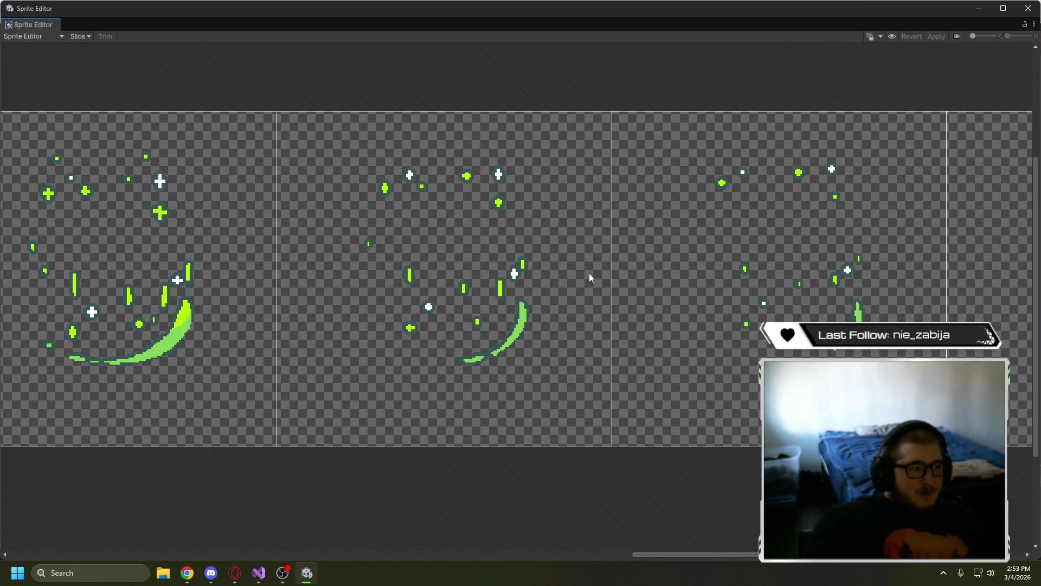
scroll(314, 279, left, 8)
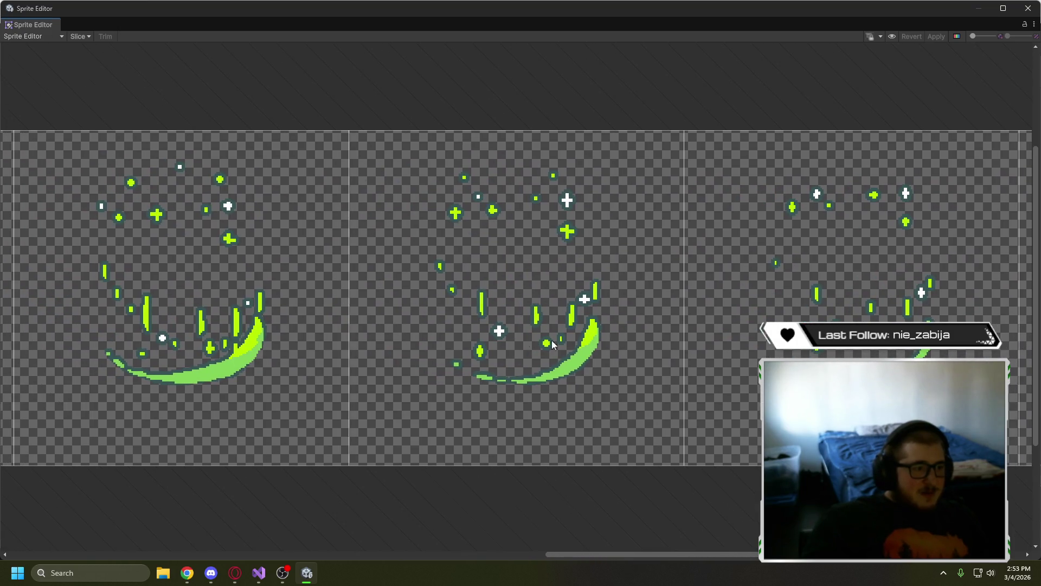
scroll(369, 323, left, 5)
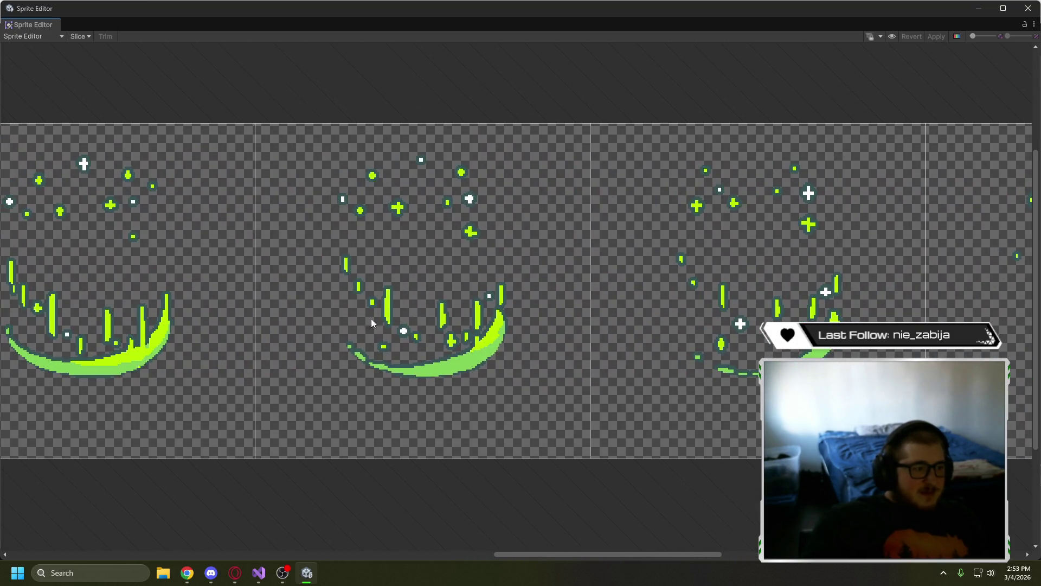
scroll(375, 316, left, 8)
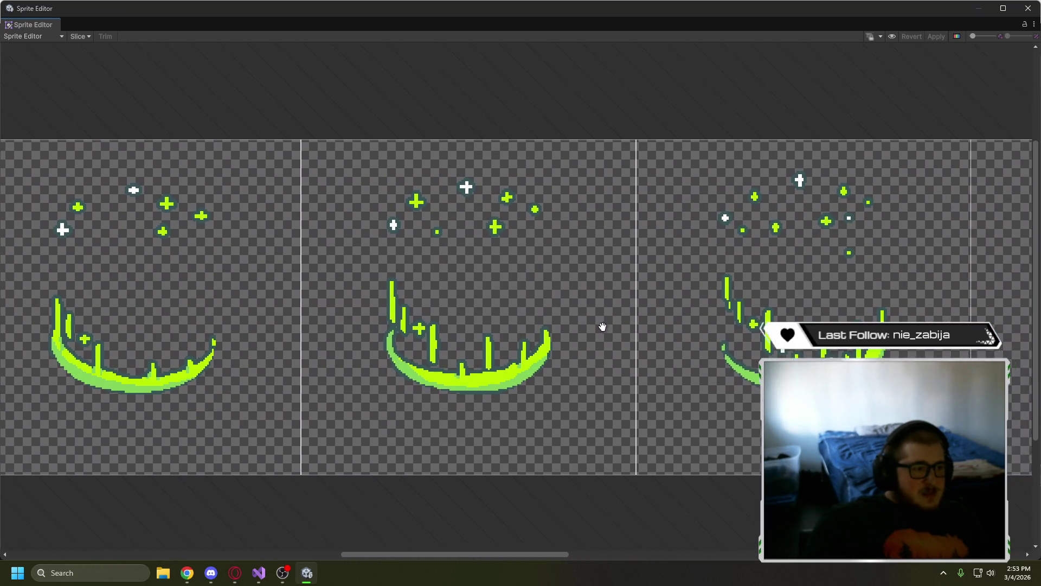
drag(602, 326, 658, 324)
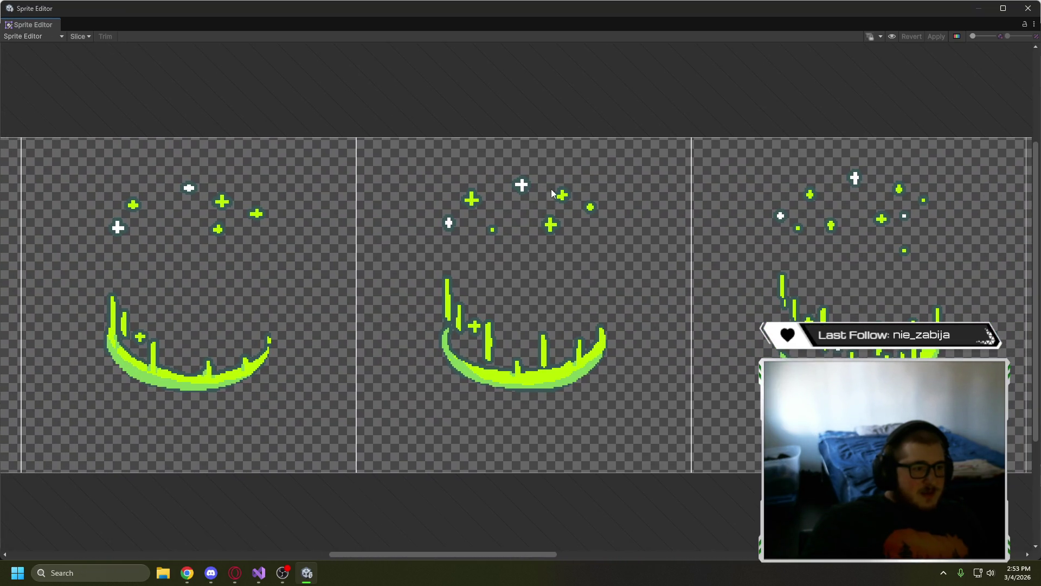
scroll(486, 295, left, 5)
scroll(486, 295, down, 1)
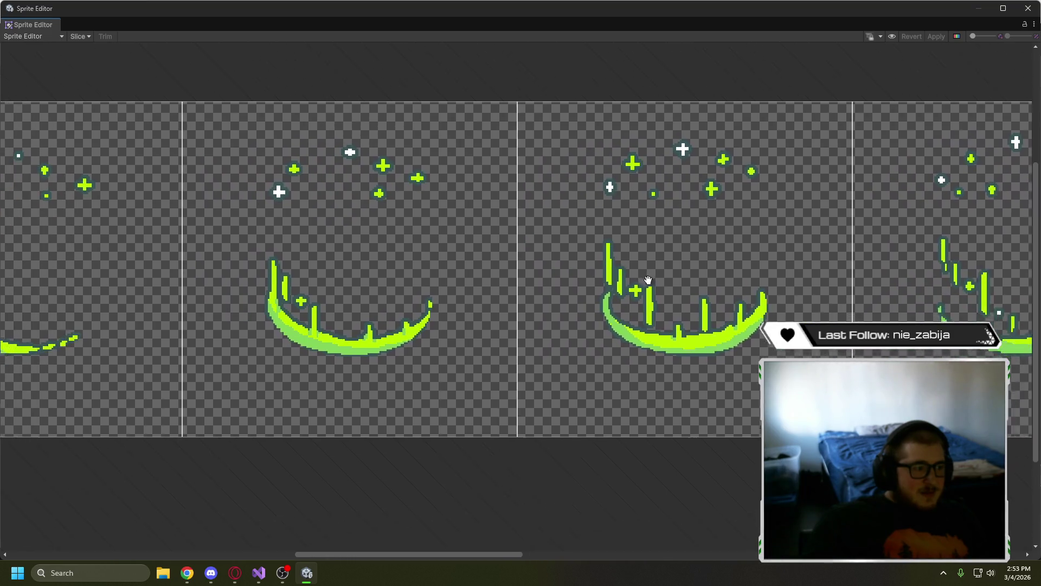
scroll(678, 268, left, 4)
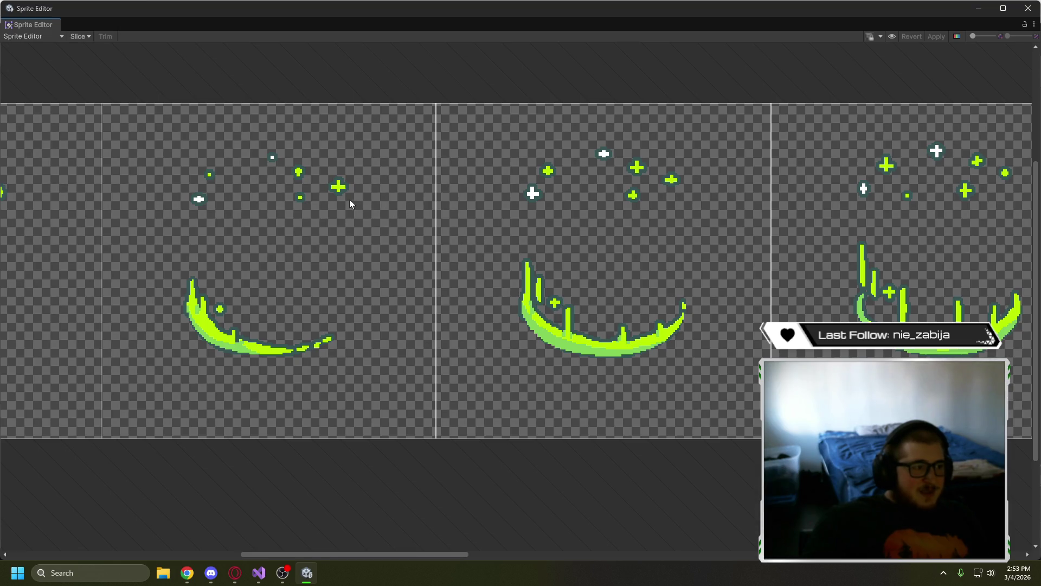
scroll(515, 239, right, 4)
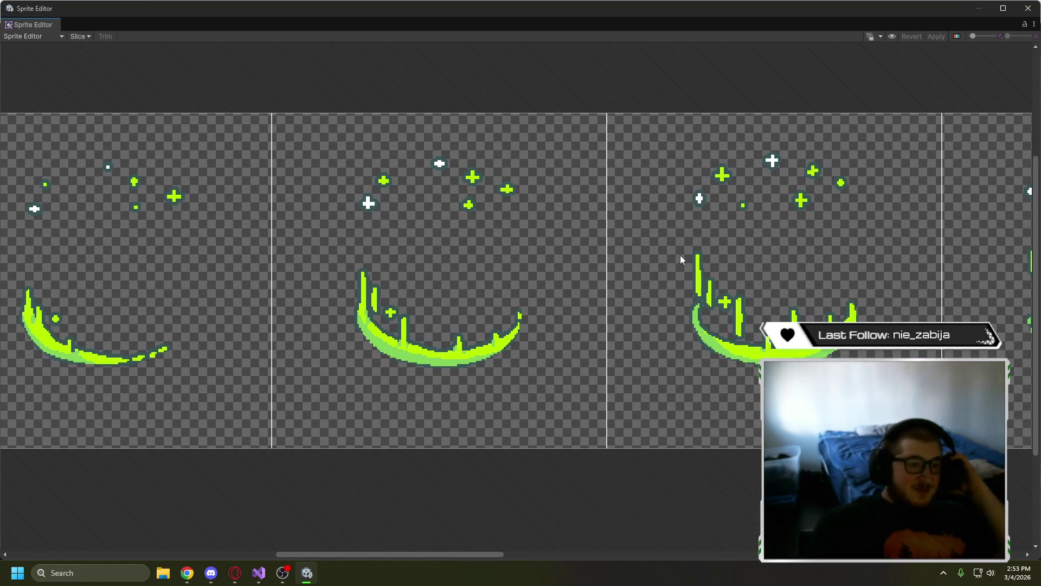
- Pan through the later heal effect frames, then back toward the earlier ones
mouse_move(834, 263)
mouse_down()
mouse_move(536, 231)
mouse_move(342, 254)
mouse_up()
drag(733, 287, 634, 286)
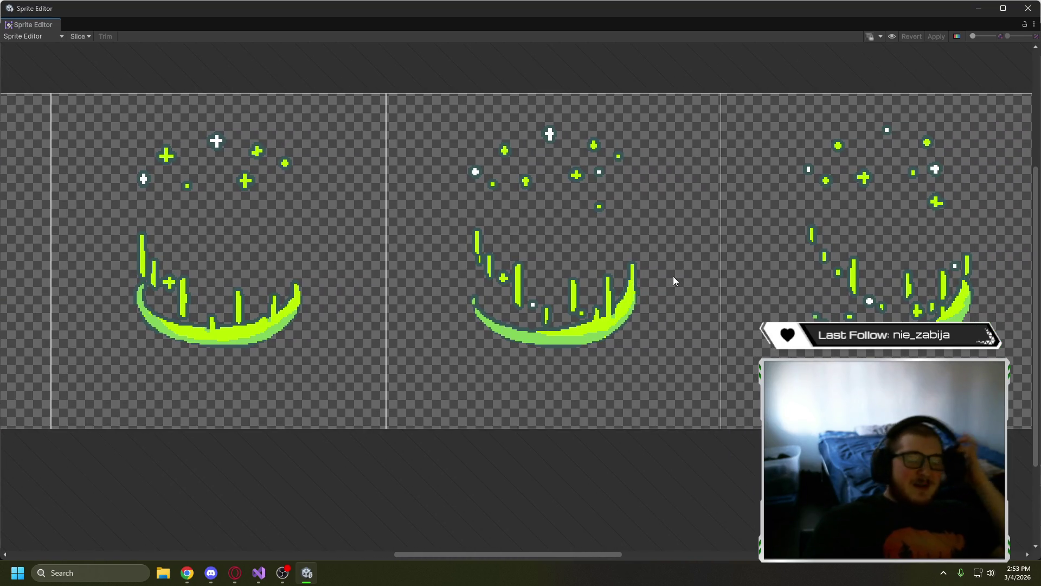
drag(745, 270, 412, 277)
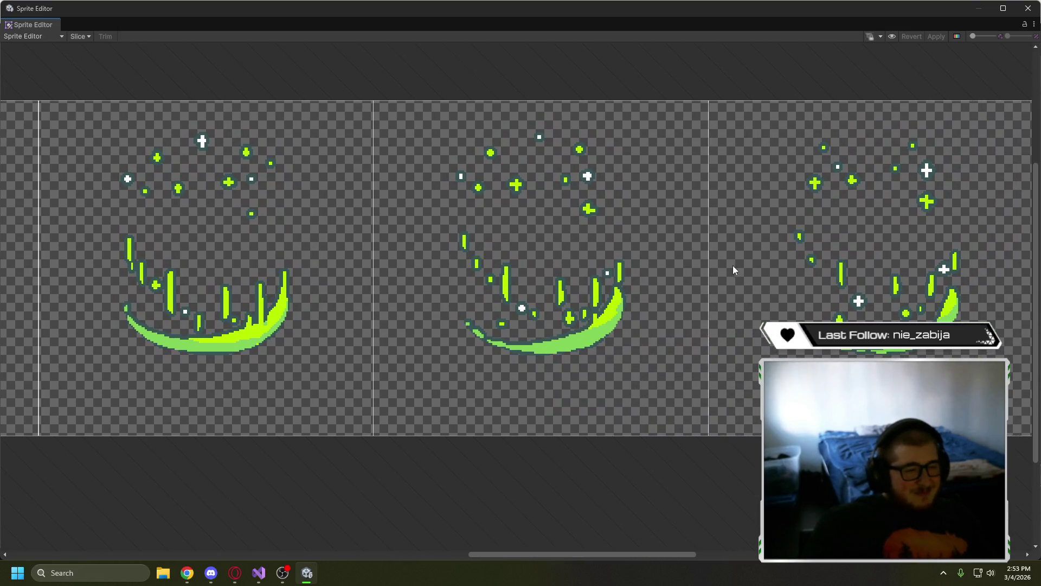
drag(733, 265, 547, 288)
scroll(631, 226, up, 10)
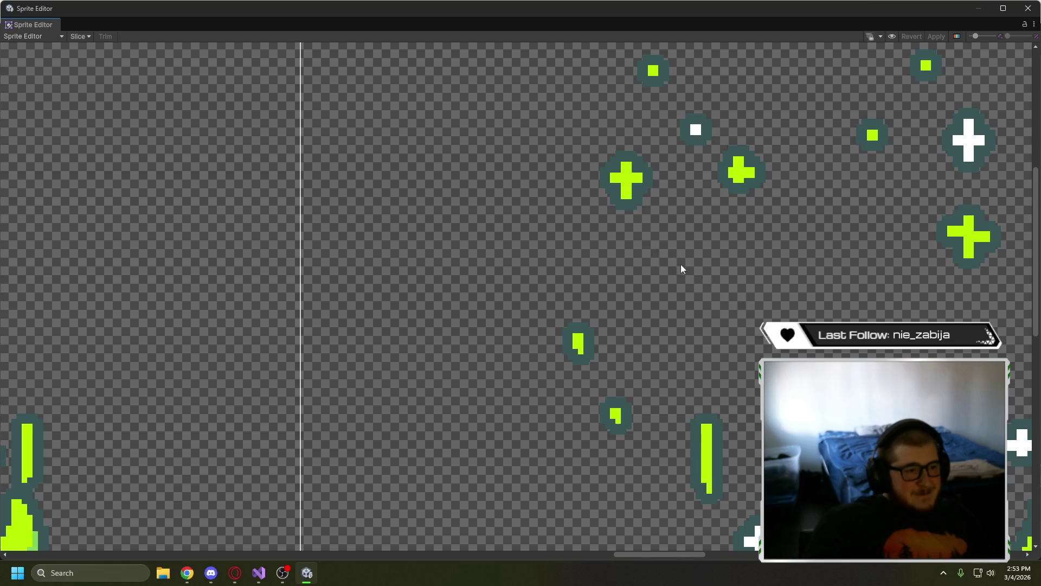
scroll(681, 265, down, 6)
mouse_move(767, 301)
mouse_down()
mouse_move(564, 255)
mouse_move(499, 216)
mouse_up()
scroll(587, 246, down, 4)
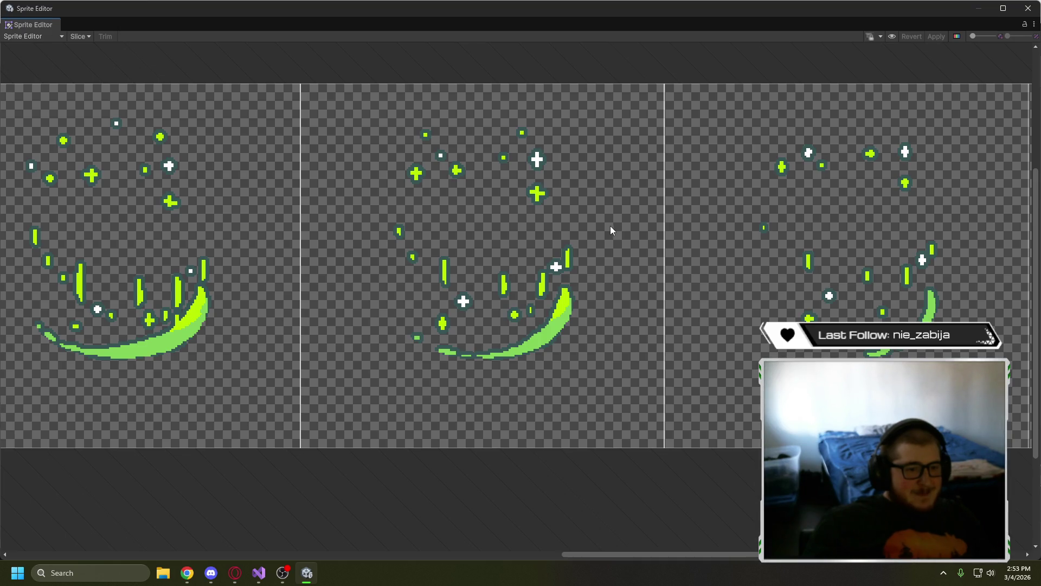
mouse_move(451, 232)
mouse_down()
mouse_move(716, 242)
mouse_move(729, 268)
mouse_up()
scroll(729, 269, left, 10)
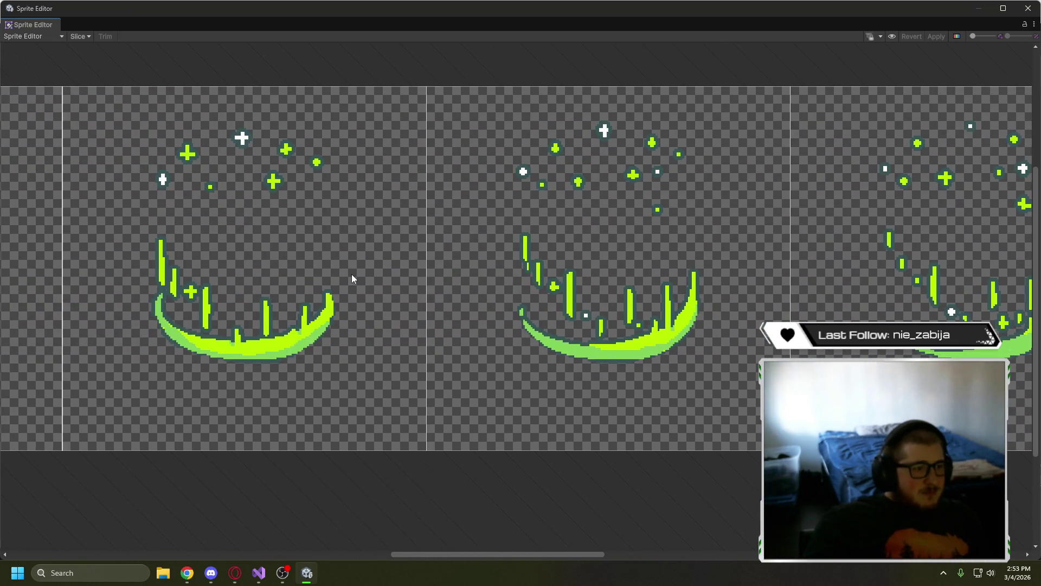
scroll(321, 269, left, 3)
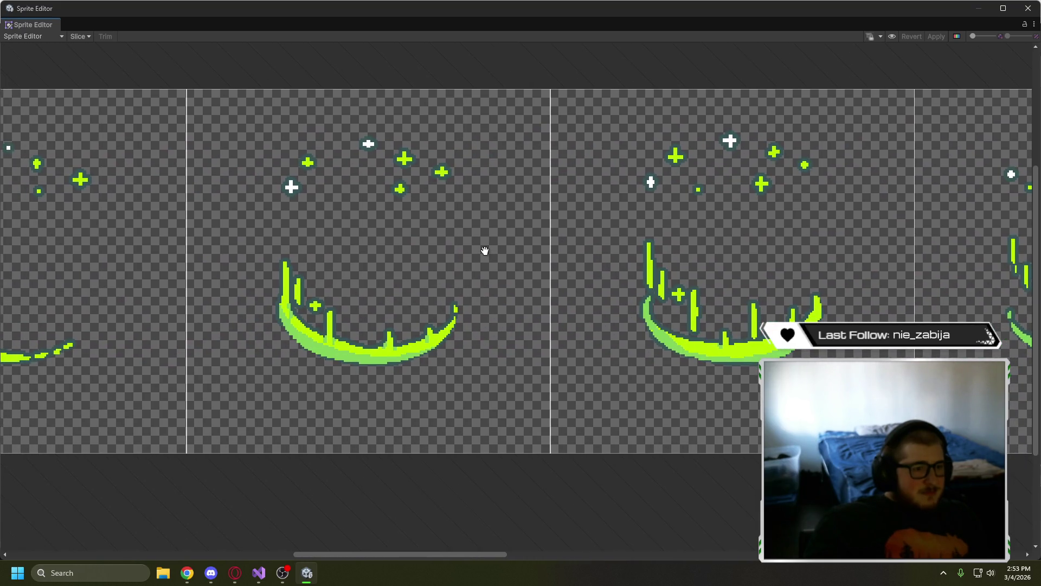
scroll(499, 250, left, 11)
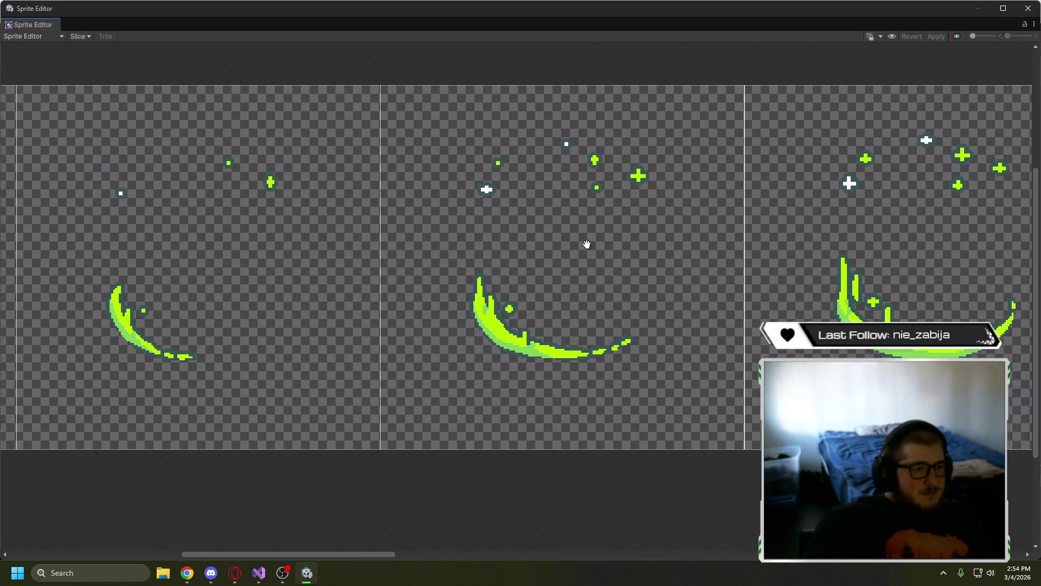
drag(587, 244, 625, 241)
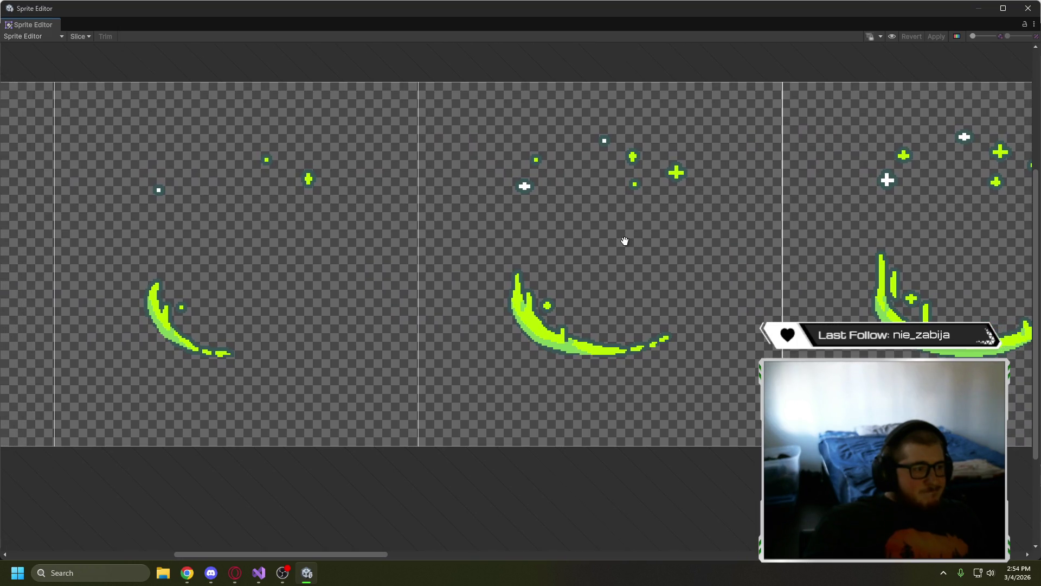
scroll(625, 241, right, 12)
scroll(516, 226, right, 17)
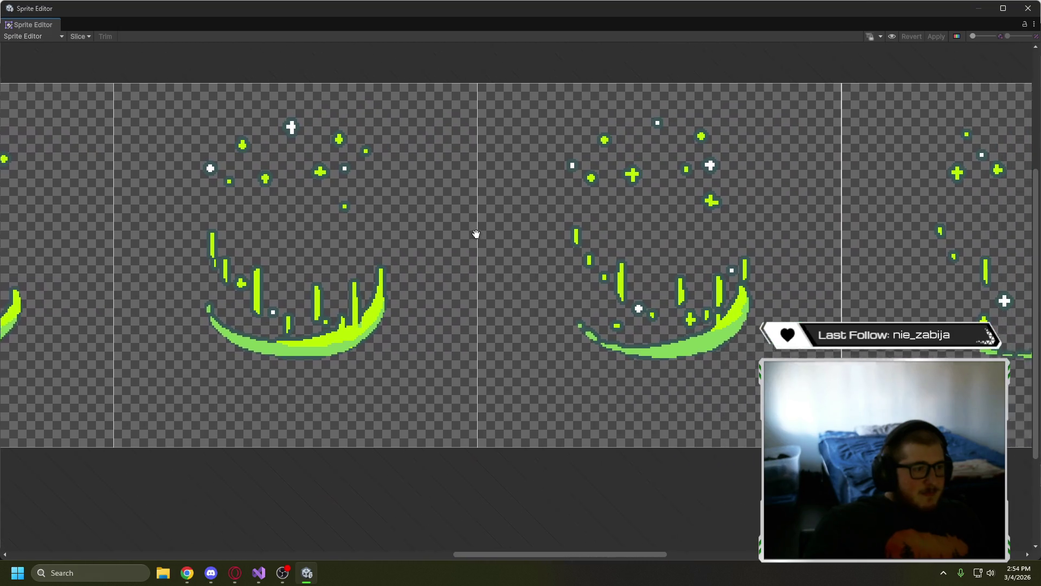
drag(476, 234, 269, 244)
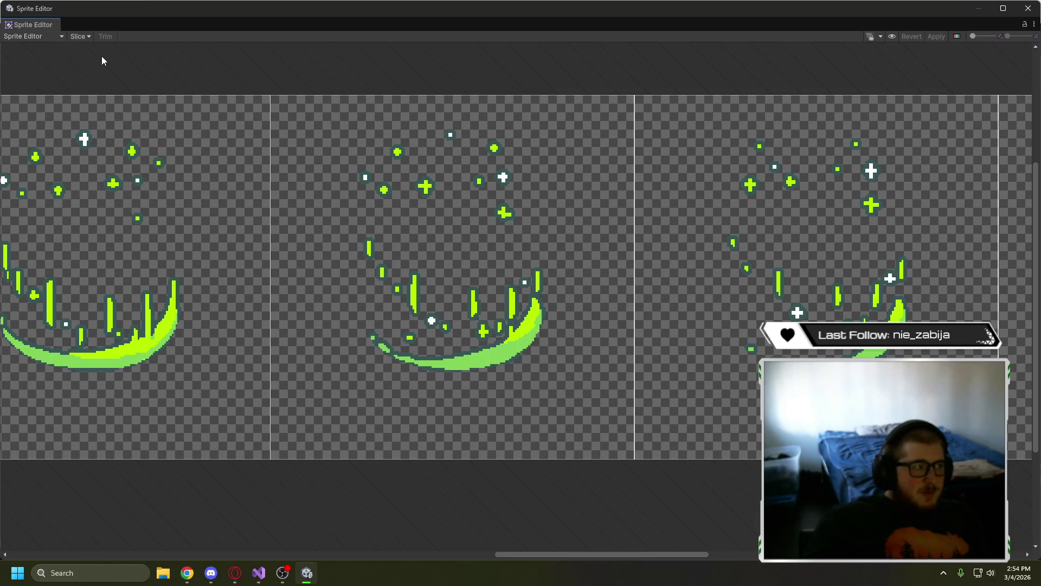
- Keep Automatic as the slicing type and select the sheet's middle frame
click(80, 36)
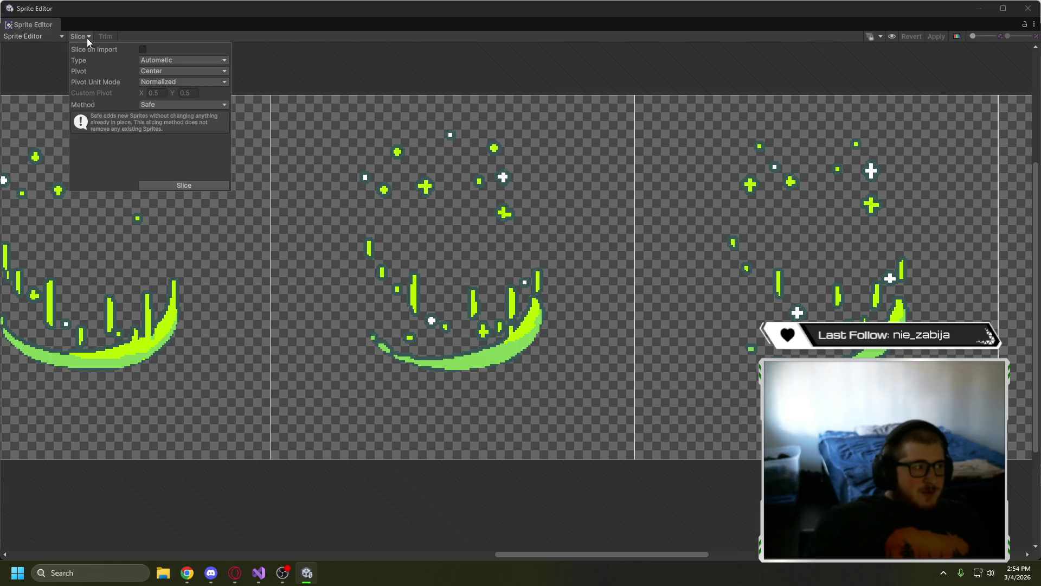
click(170, 60)
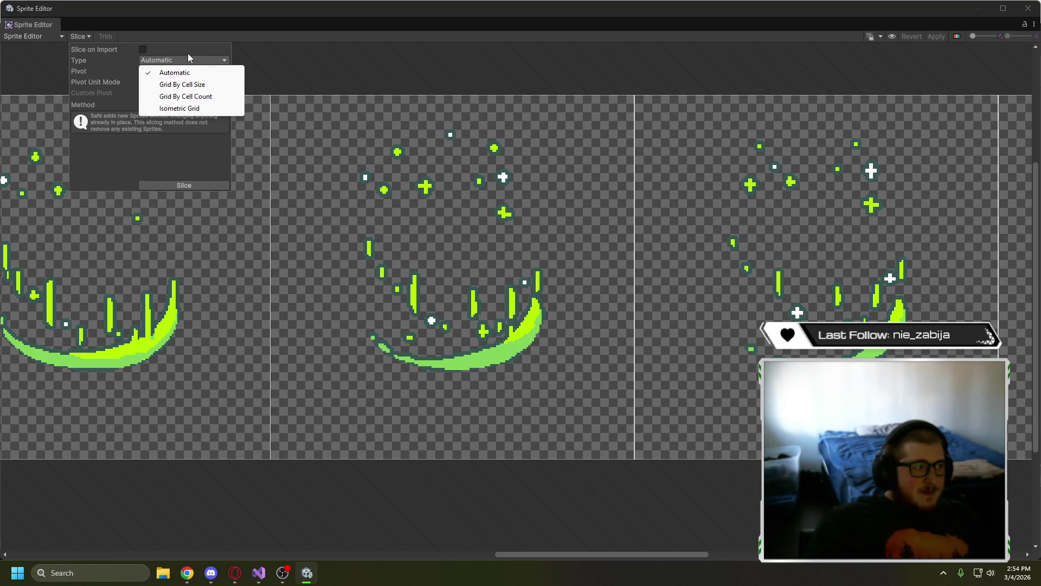
click(190, 52)
click(416, 124)
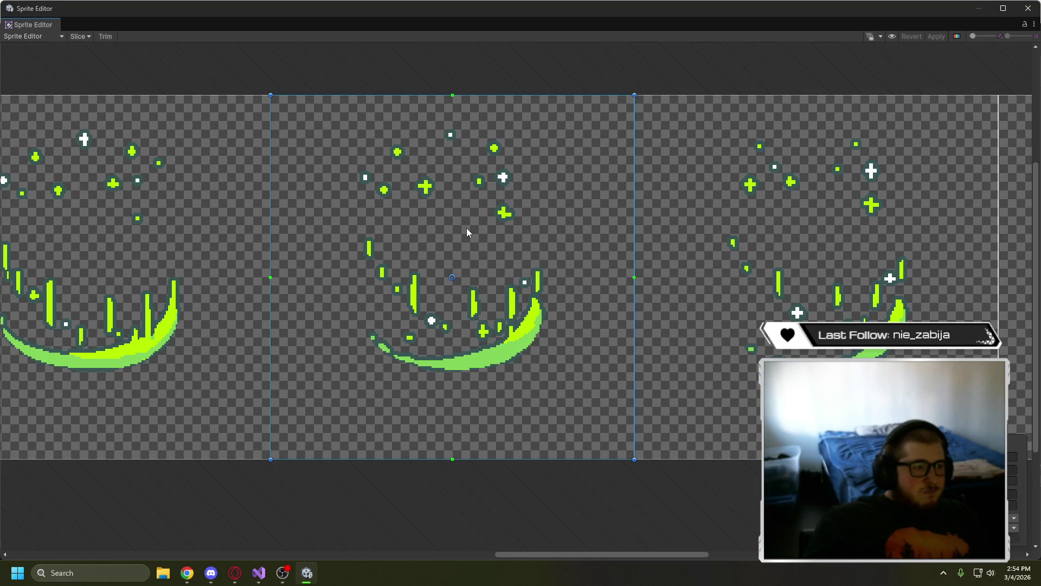
scroll(467, 230, down, 5)
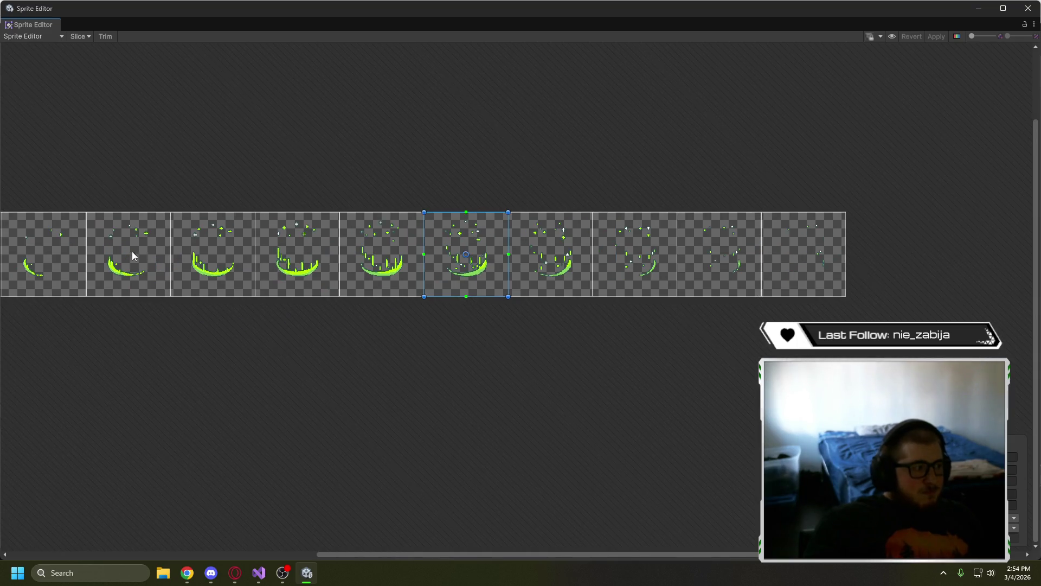
mouse_move(309, 328)
mouse_down()
mouse_move(444, 365)
mouse_move(495, 365)
mouse_up()
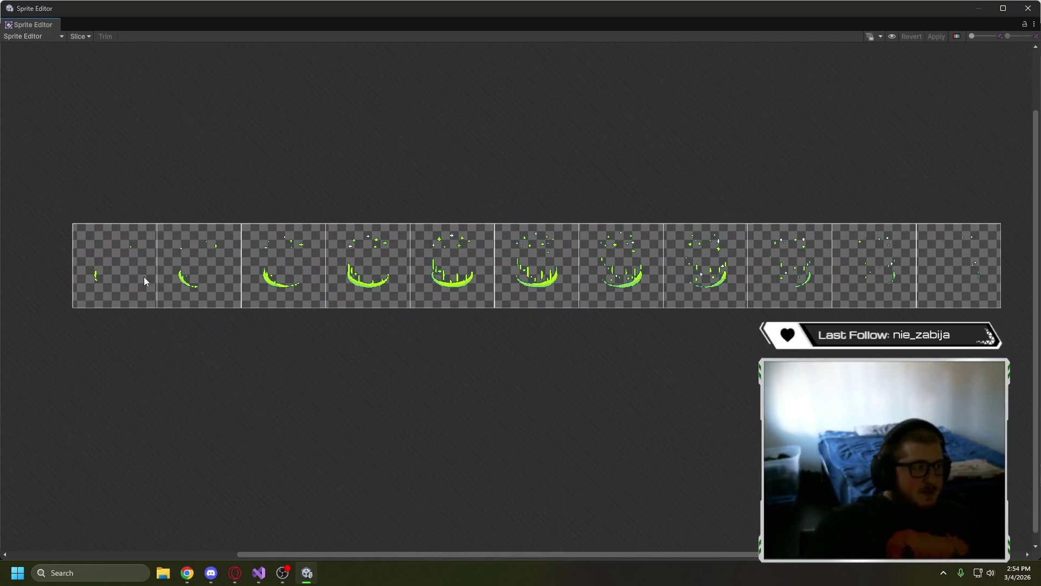
- Delete every frame slice across the sheet, from first to last
click(187, 282)
key(Delete)
click(309, 276)
key(Delete)
click(380, 274)
key(Delete)
click(542, 274)
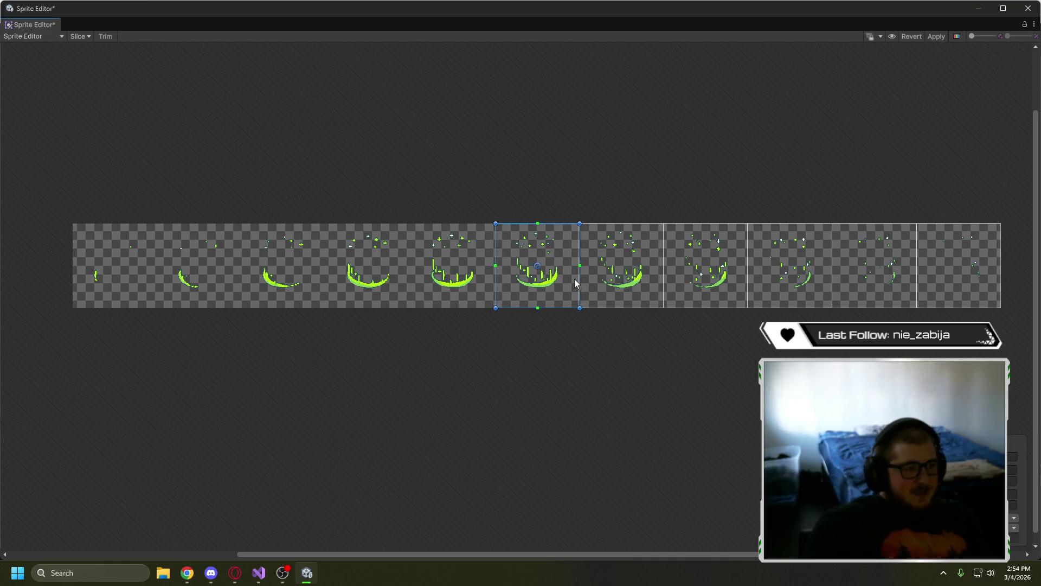
key(Delete)
key(Delete)
click(789, 266)
key(Delete)
click(875, 266)
key(Delete)
click(957, 261)
key(Delete)
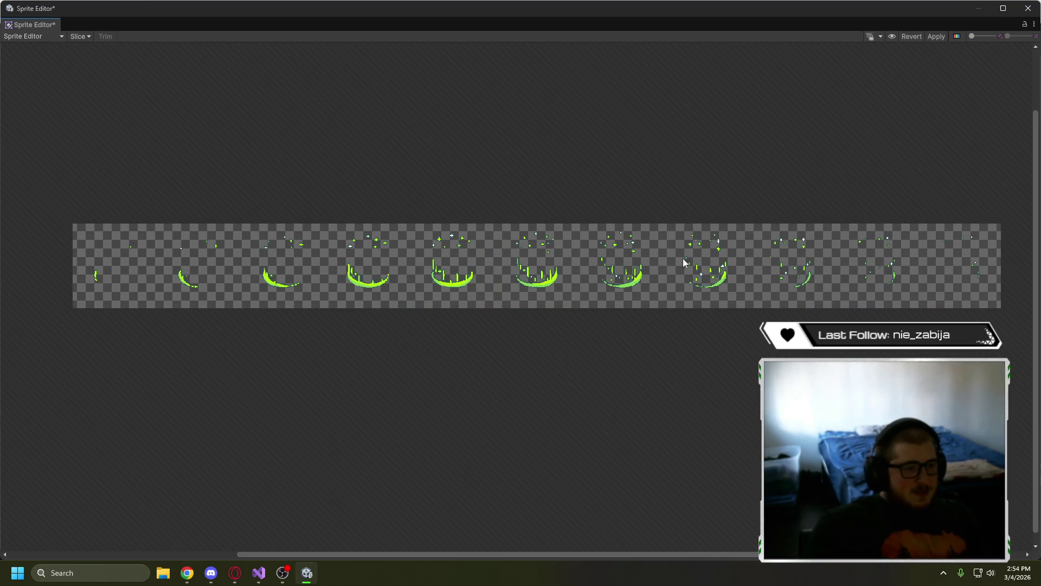
- Zoom in and draw a new slice around a single plus sparkle
scroll(689, 255, up, 5)
scroll(698, 251, up, 5)
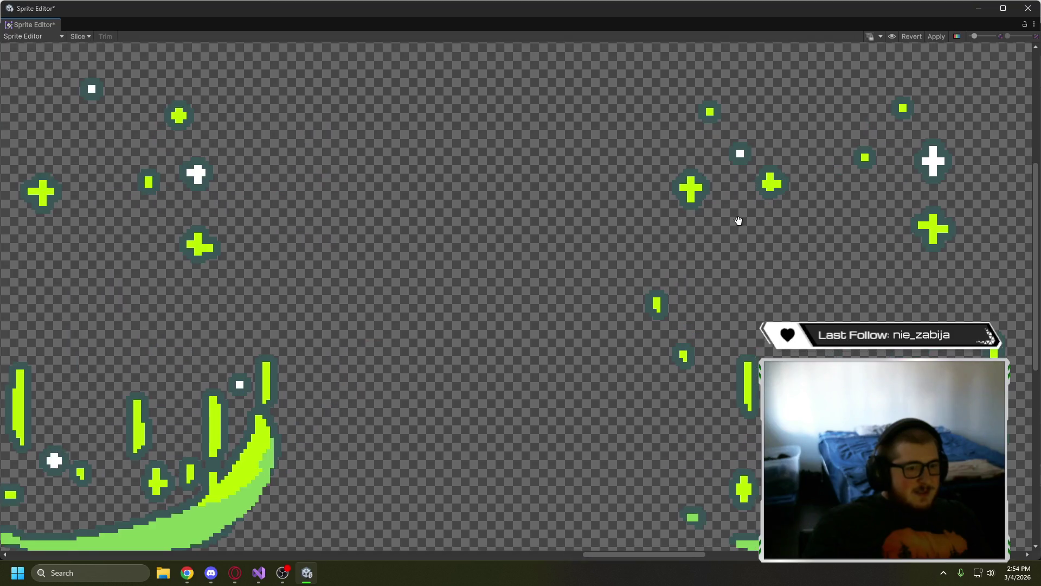
scroll(602, 248, up, 3)
scroll(600, 258, up, 2)
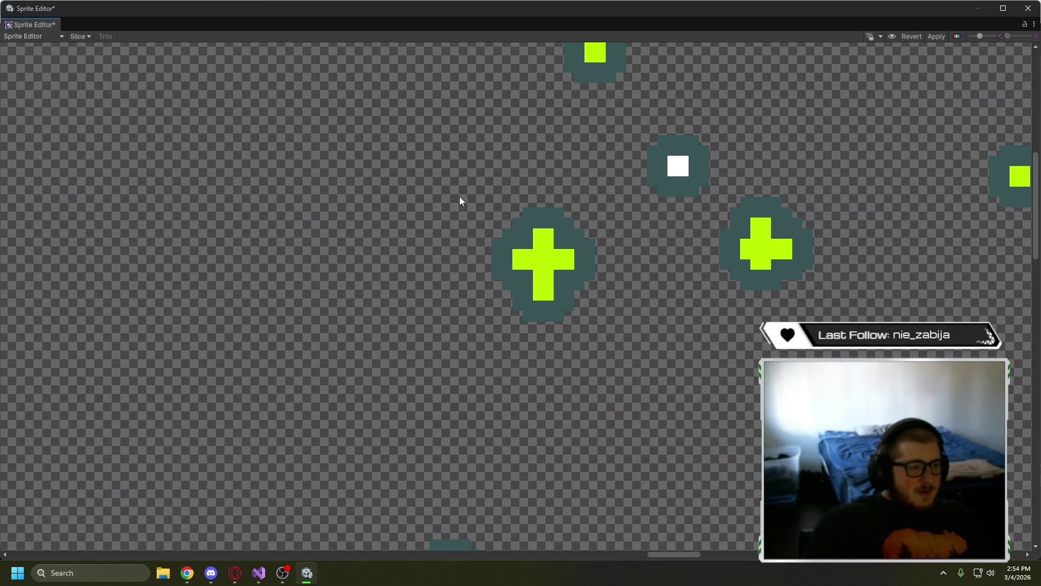
mouse_move(461, 197)
mouse_down()
mouse_move(584, 281)
mouse_move(620, 335)
mouse_move(605, 332)
mouse_up()
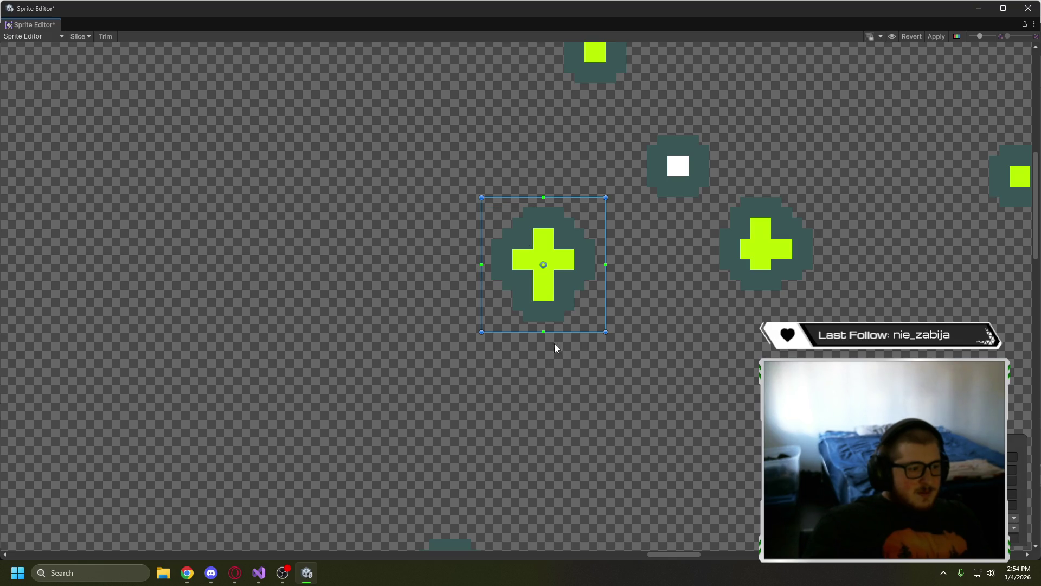
scroll(641, 361, down, 8)
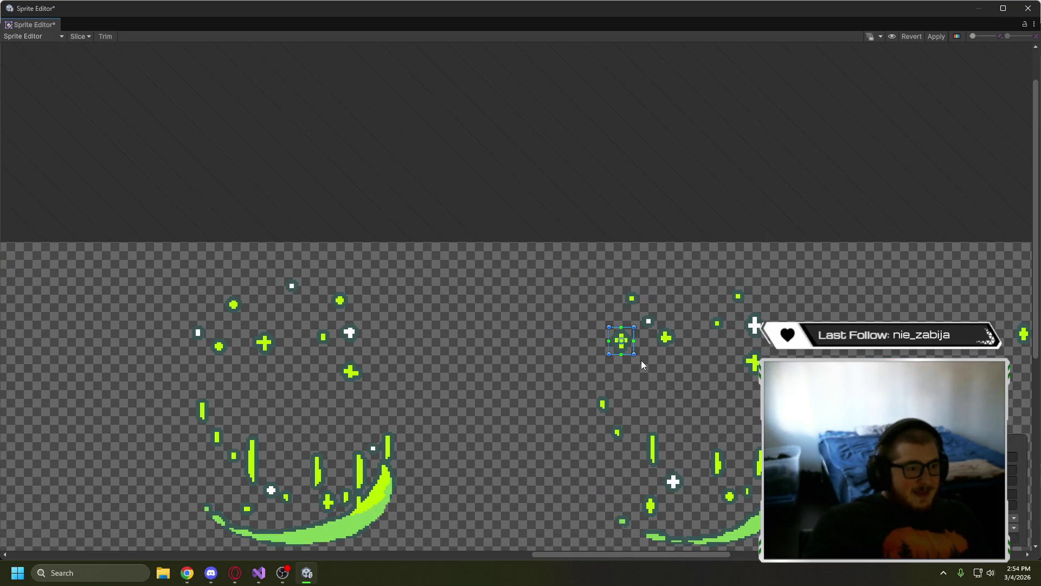
- Run Automatic Safe slicing on the whole sheet, keeping the existing slice
drag(524, 320, 397, 236)
click(78, 37)
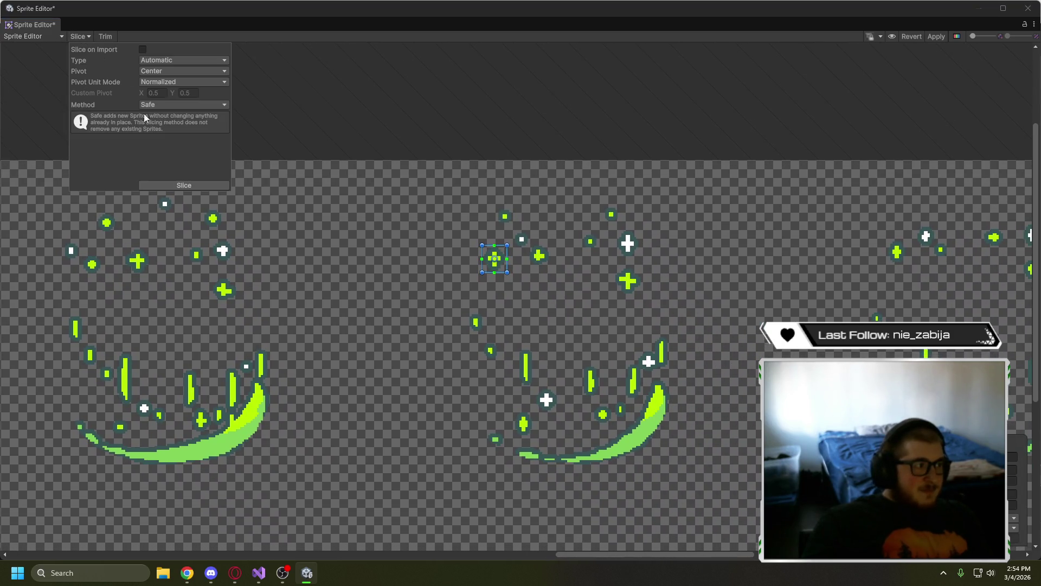
click(169, 184)
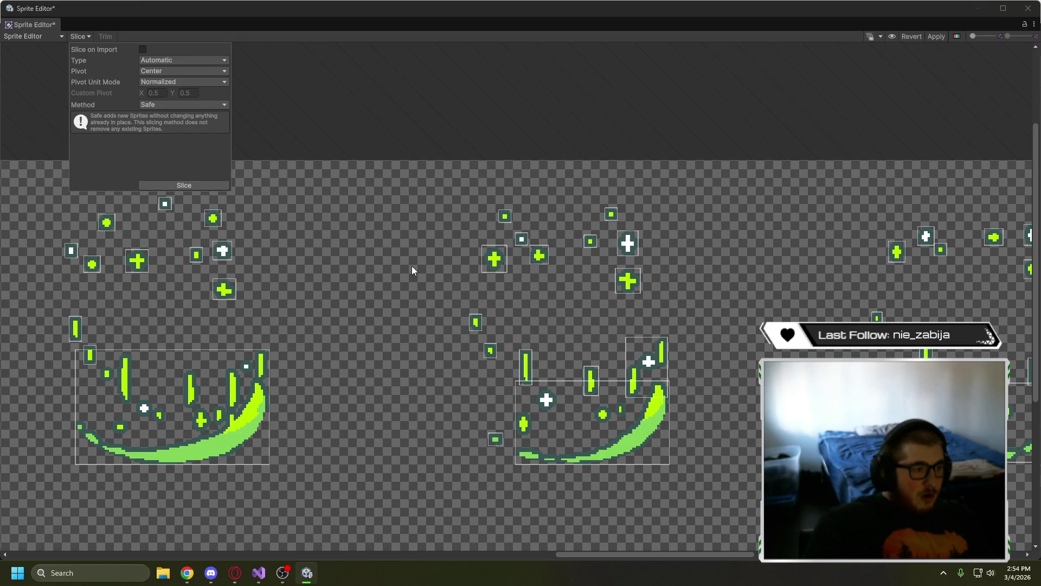
scroll(412, 267, down, 10)
click(185, 206)
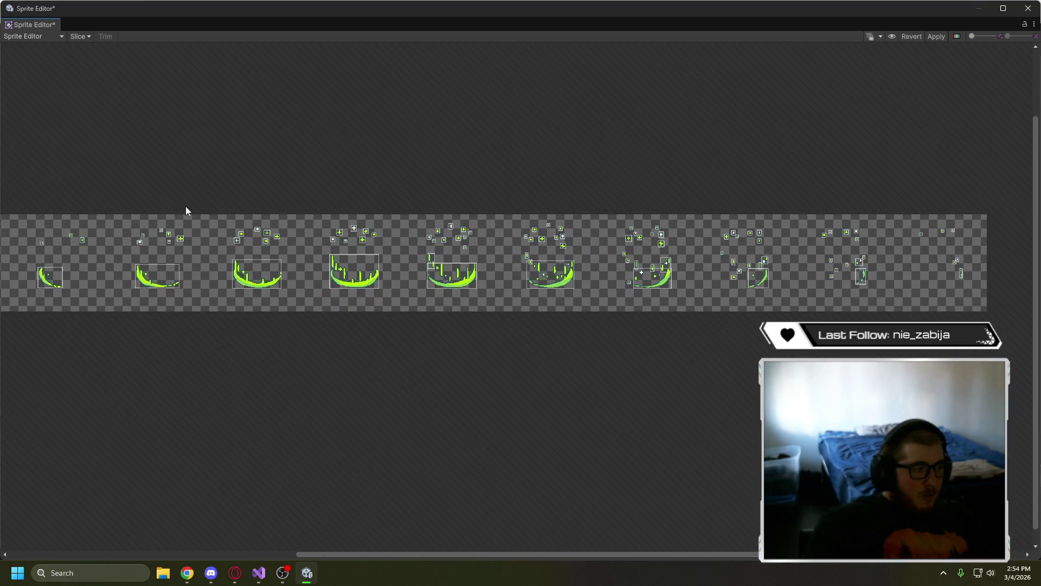
- Pan along the frame row to review the new sparkle and arc slices
mouse_move(182, 170)
mouse_down()
mouse_move(690, 344)
mouse_move(748, 347)
mouse_up()
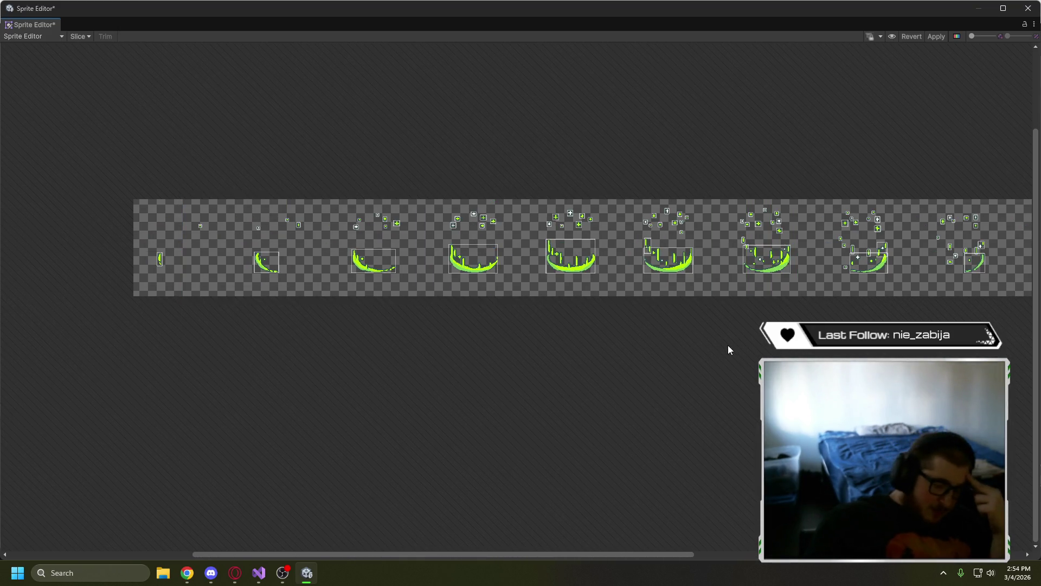
drag(854, 322, 629, 348)
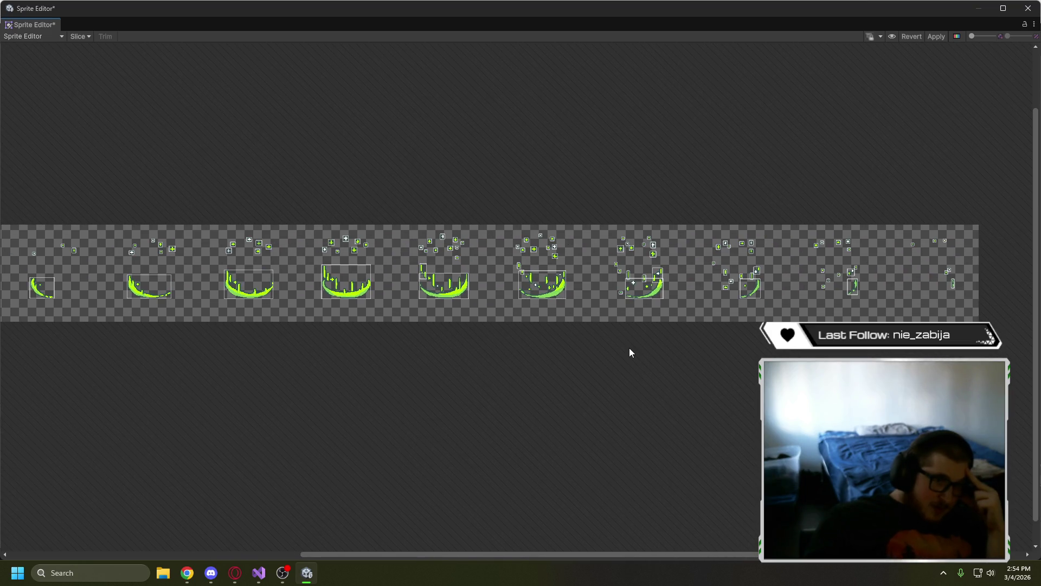
click(84, 36)
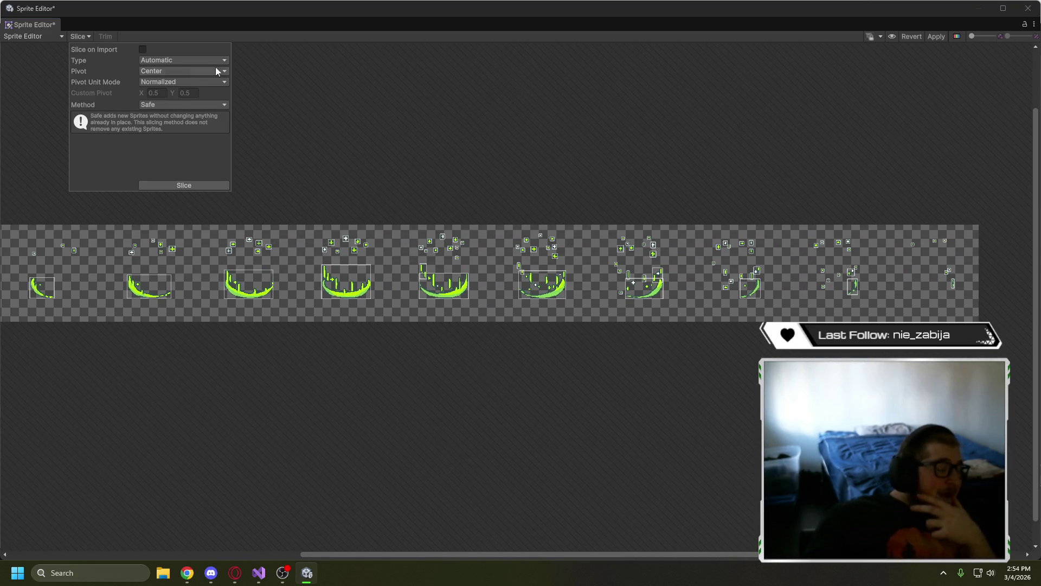
click(545, 139)
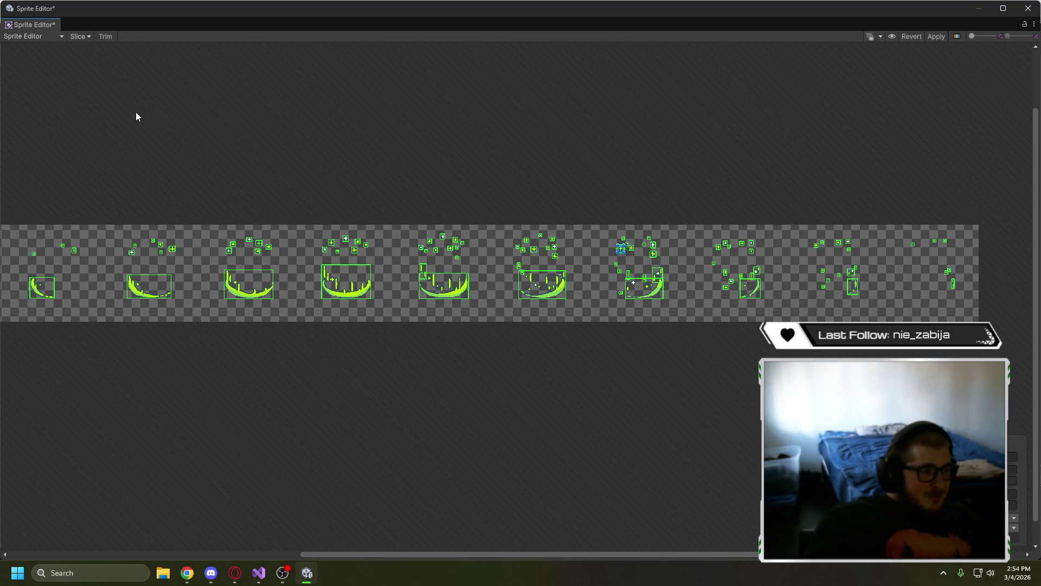
scroll(512, 167, right, 5)
click(79, 36)
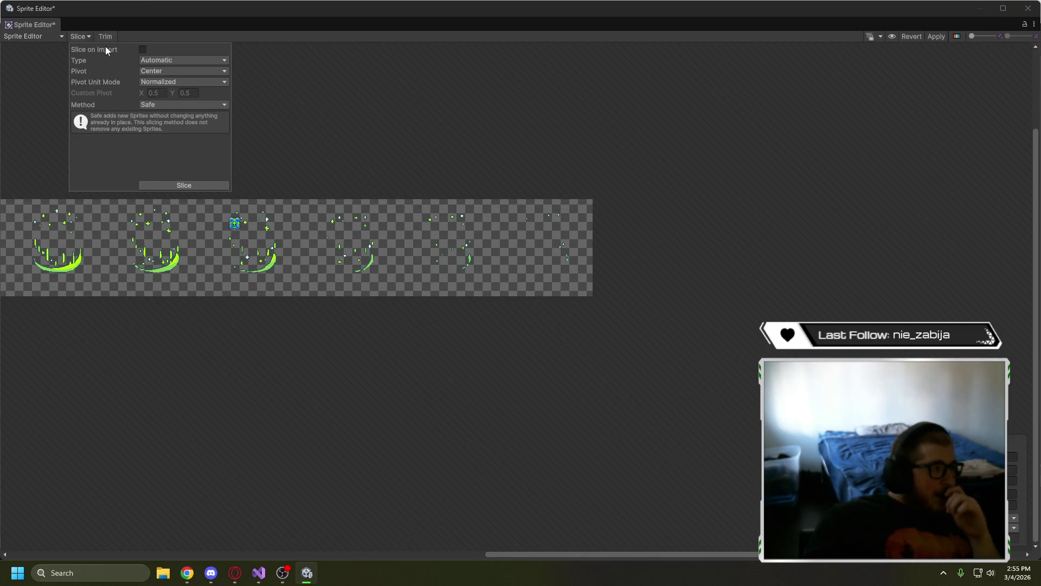
- Set the slicing type to Grid By Cell Size with the Safe method
click(169, 62)
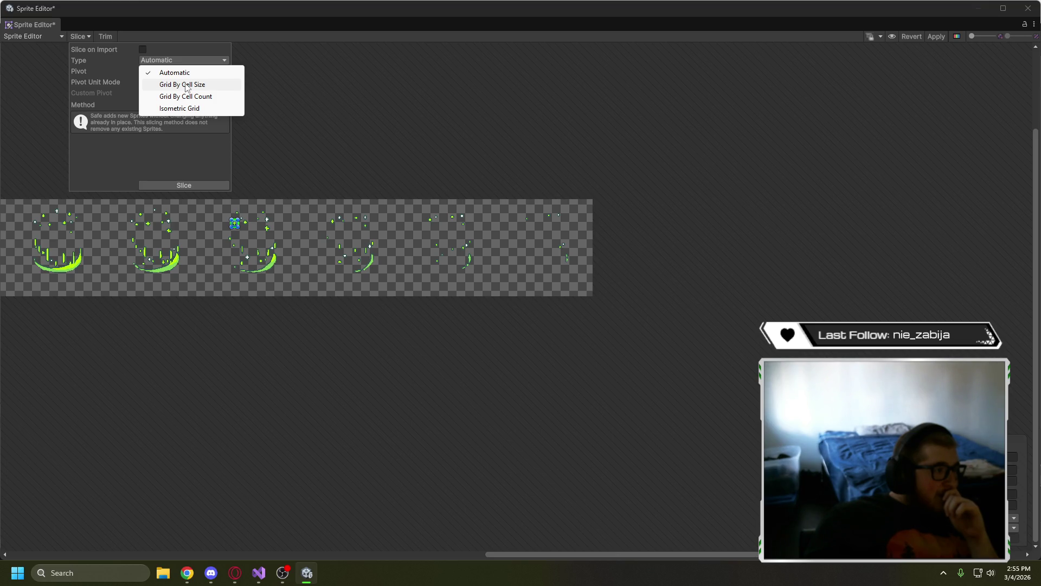
click(186, 85)
scroll(286, 205, up, 3)
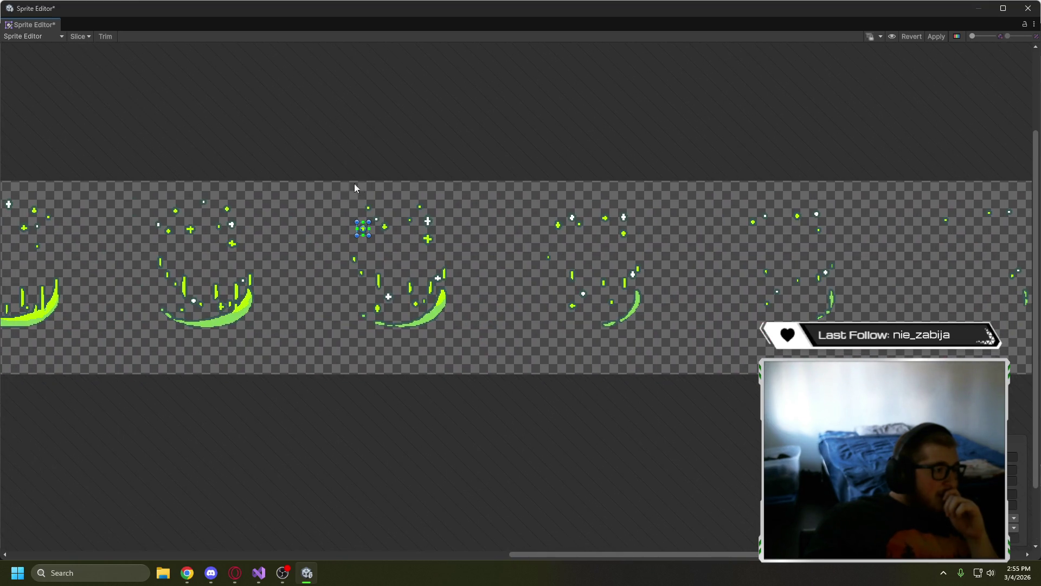
scroll(355, 187, up, 5)
click(80, 37)
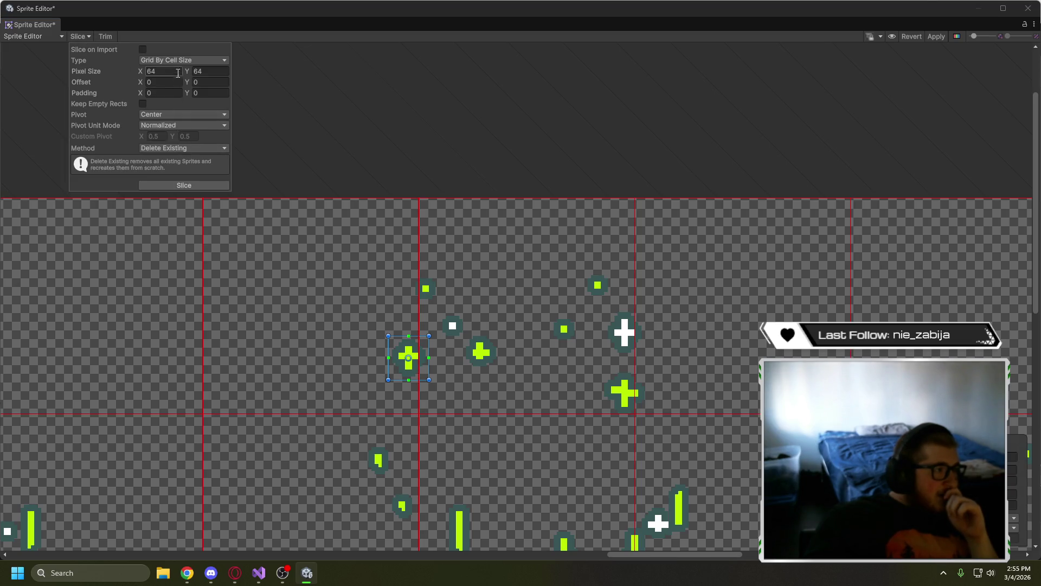
click(193, 148)
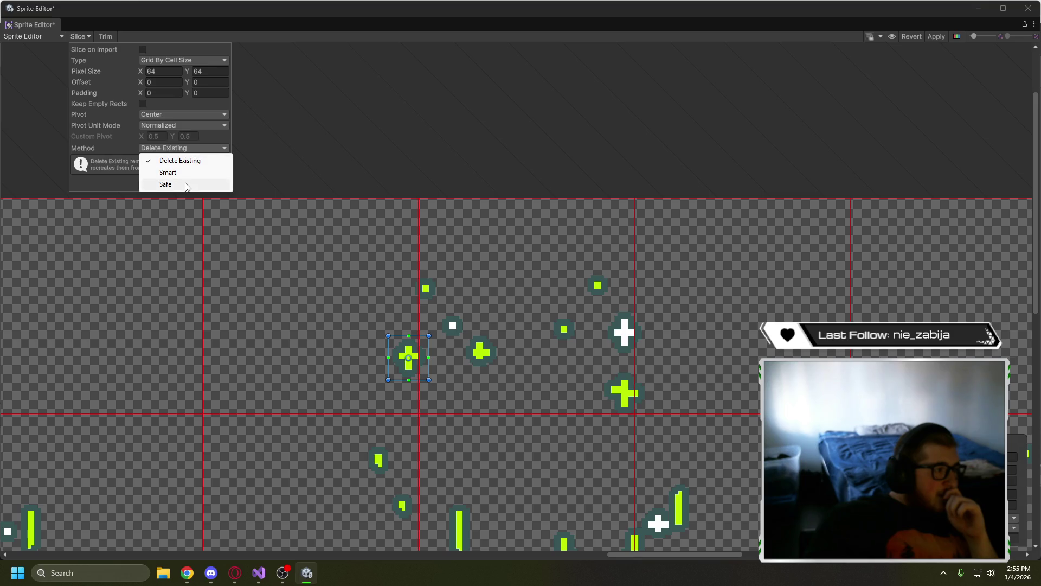
click(168, 184)
- Close the Sprite Editor, discarding the unapplied slicing changes
click(274, 145)
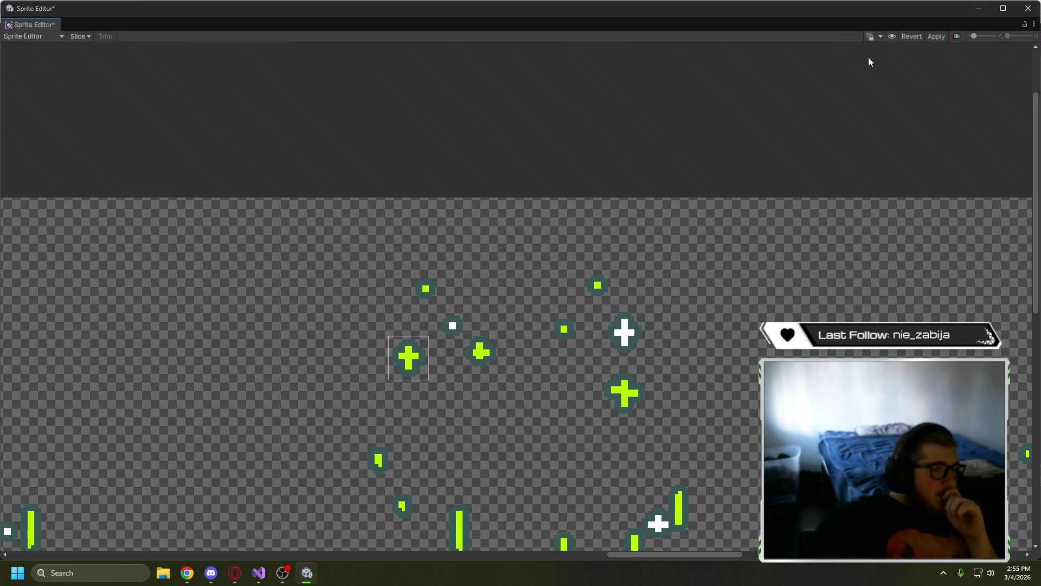
click(1027, 8)
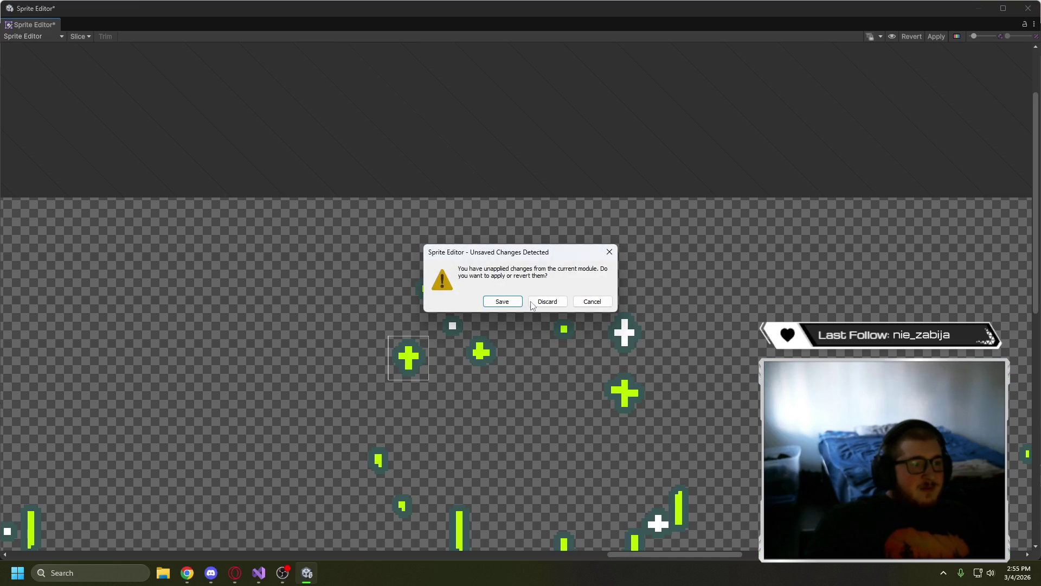
click(532, 303)
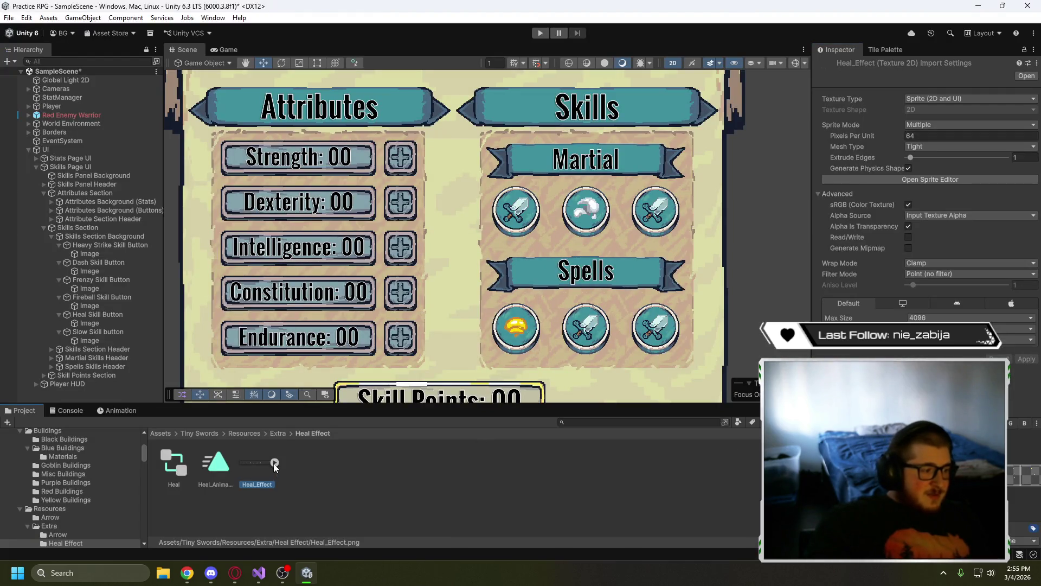
- Expand Heal_Effect in the Project window and reopen it in the Sprite Editor
click(274, 463)
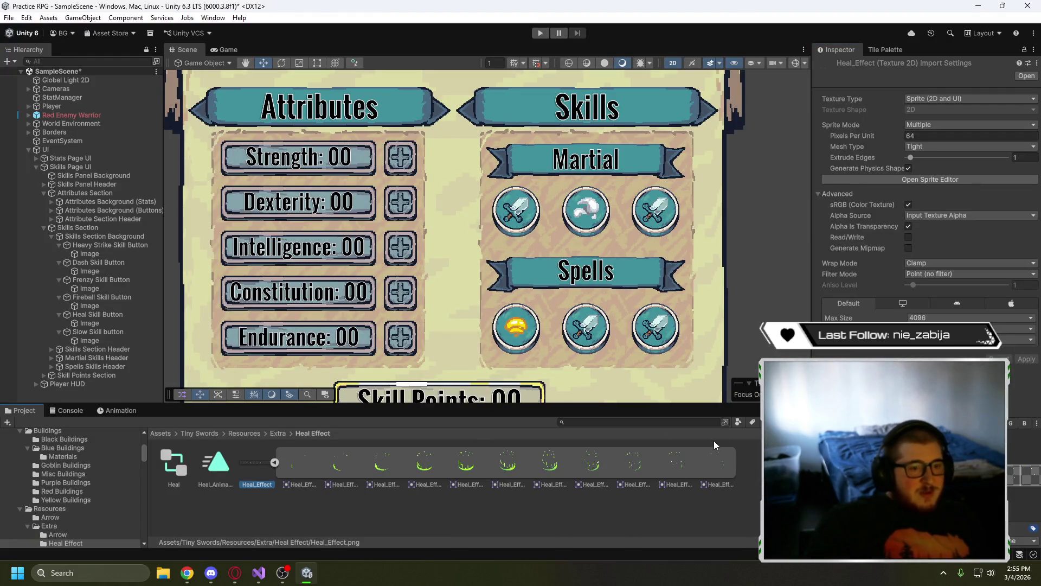
click(962, 177)
scroll(652, 315, up, 3)
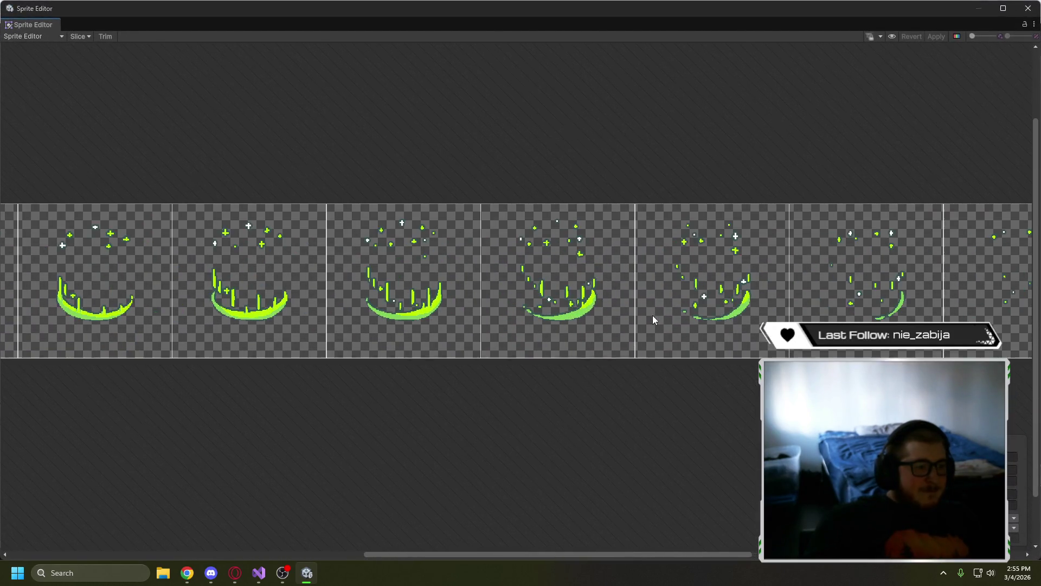
scroll(353, 212, down, 3)
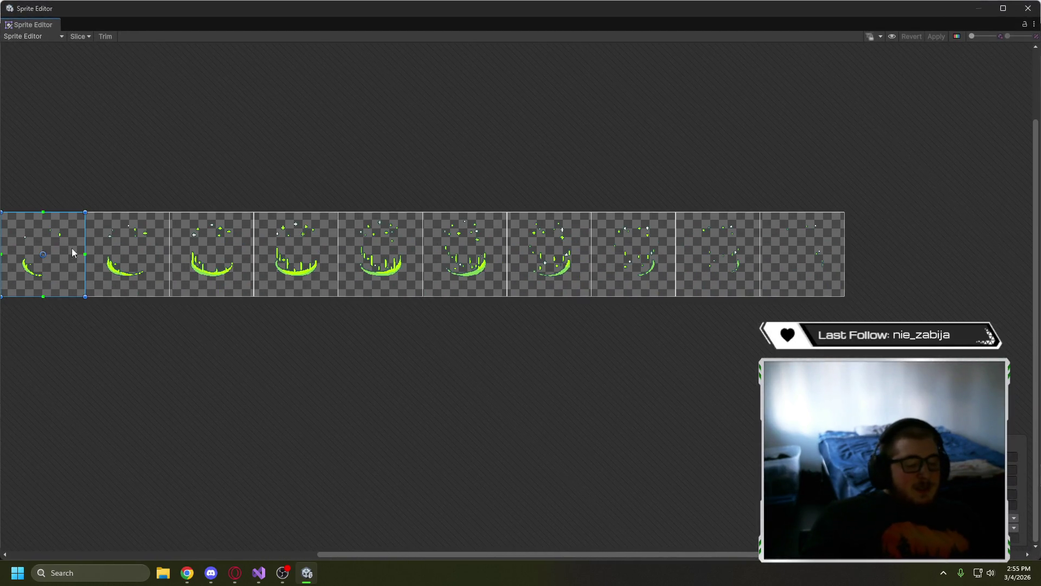
- Delete all the existing frame slices along the heal effect strip
key(Delete)
click(158, 241)
key(Delete)
click(199, 239)
key(Delete)
click(296, 247)
key(Delete)
click(403, 258)
key(Delete)
click(465, 255)
key(Delete)
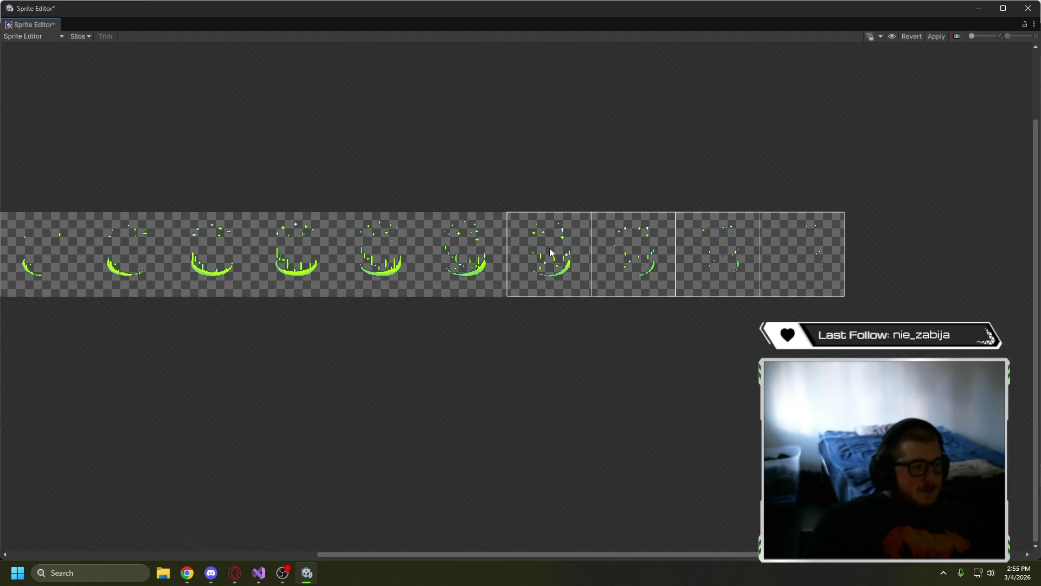
click(549, 255)
key(Delete)
click(633, 255)
key(Delete)
scroll(449, 248, left, 5)
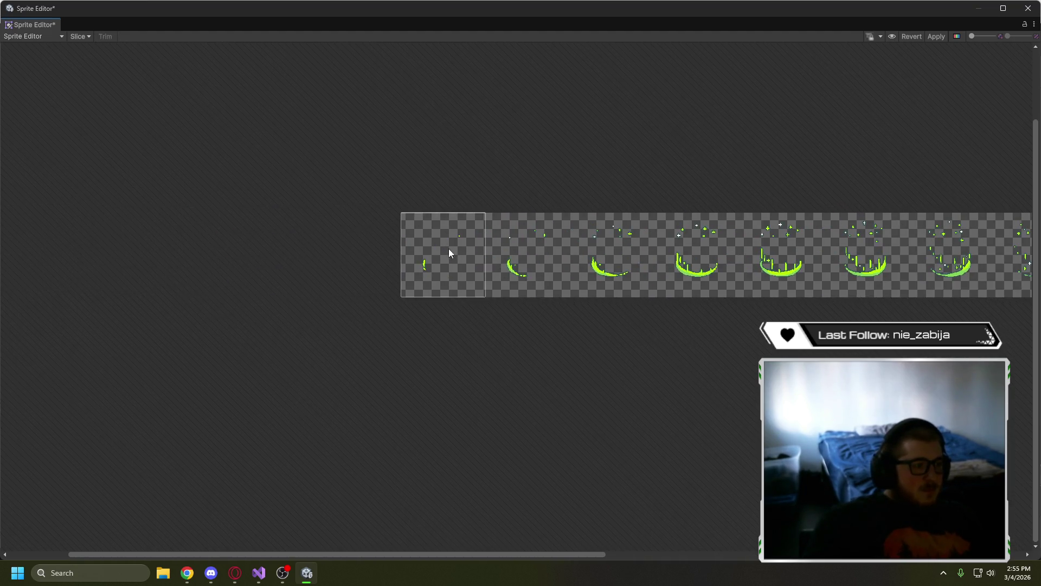
scroll(604, 176, right, 8)
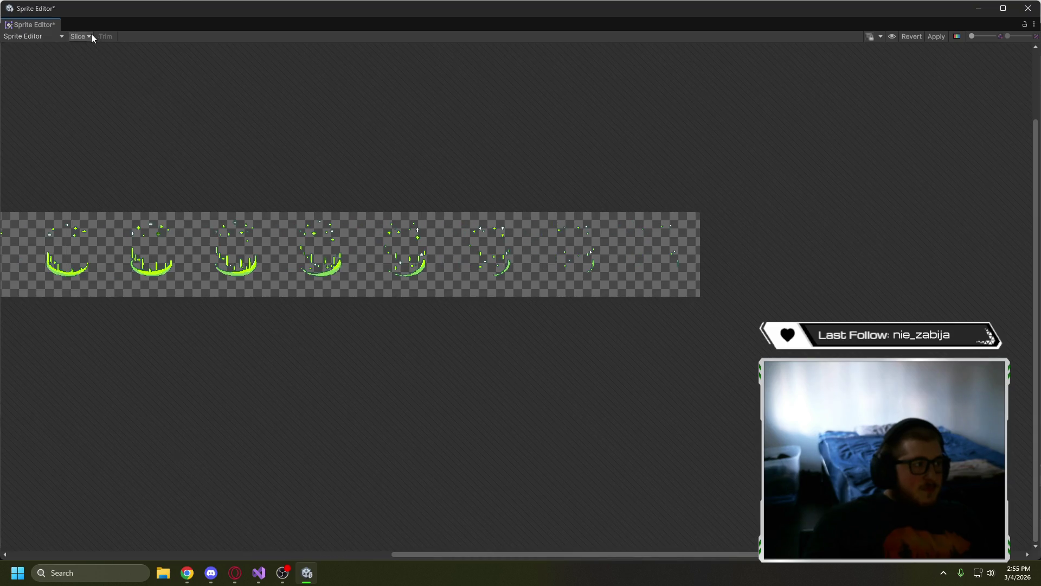
- Zoom in and outline the green plus sprite as its own slice
click(91, 36)
scroll(306, 207, up, 5)
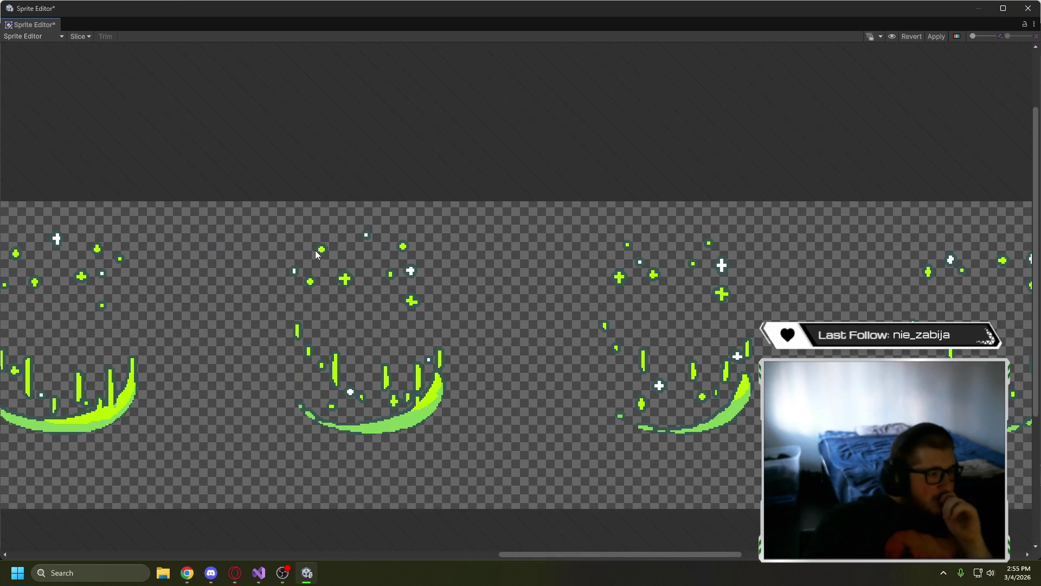
scroll(604, 304, up, 5)
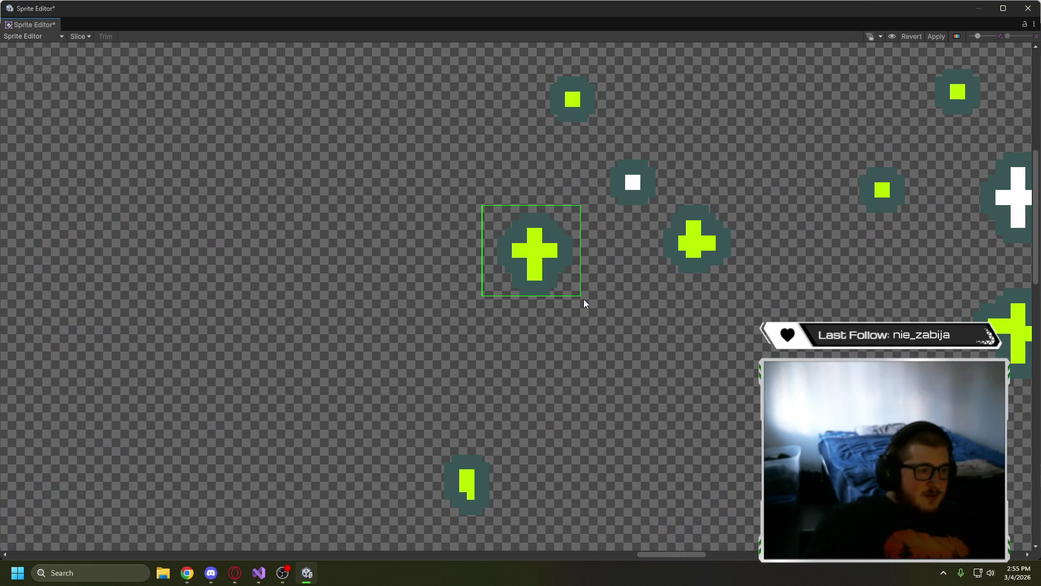
drag(584, 302, 580, 303)
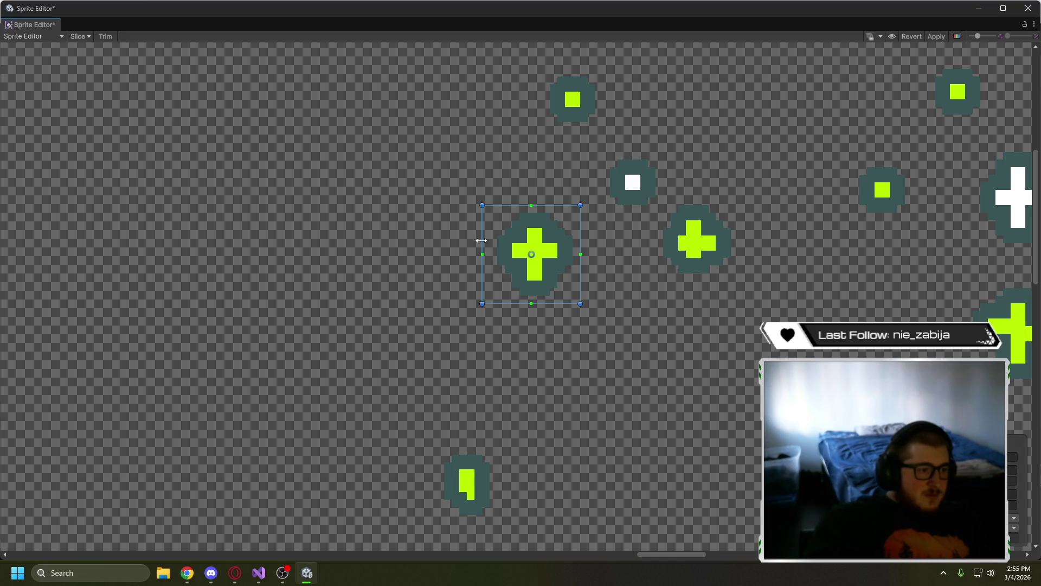
drag(482, 243, 489, 243)
- Apply the slice changes to the texture and close the Sprite Editor
click(84, 36)
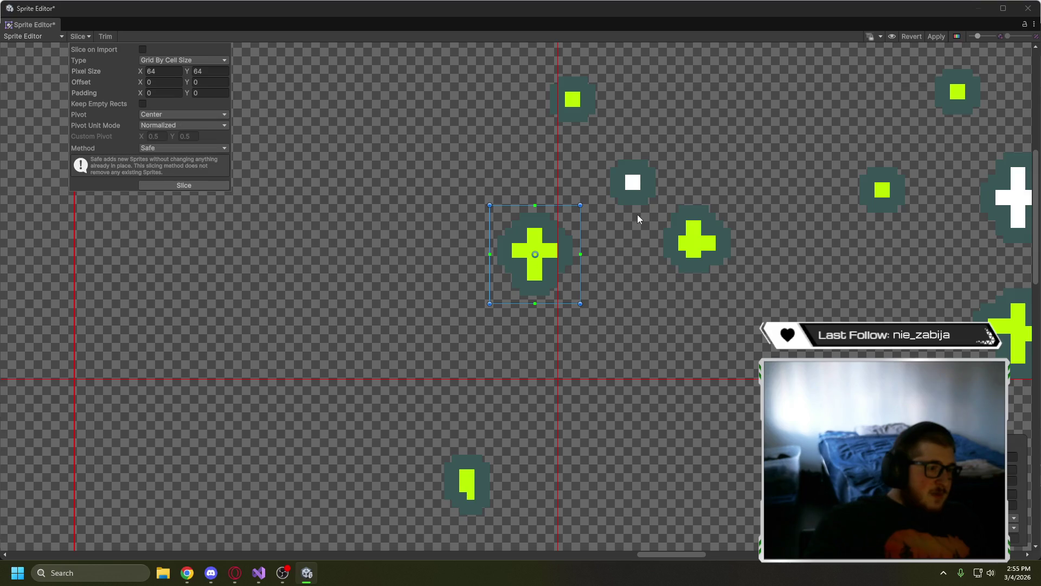
click(623, 246)
scroll(622, 245, down, 3)
click(936, 36)
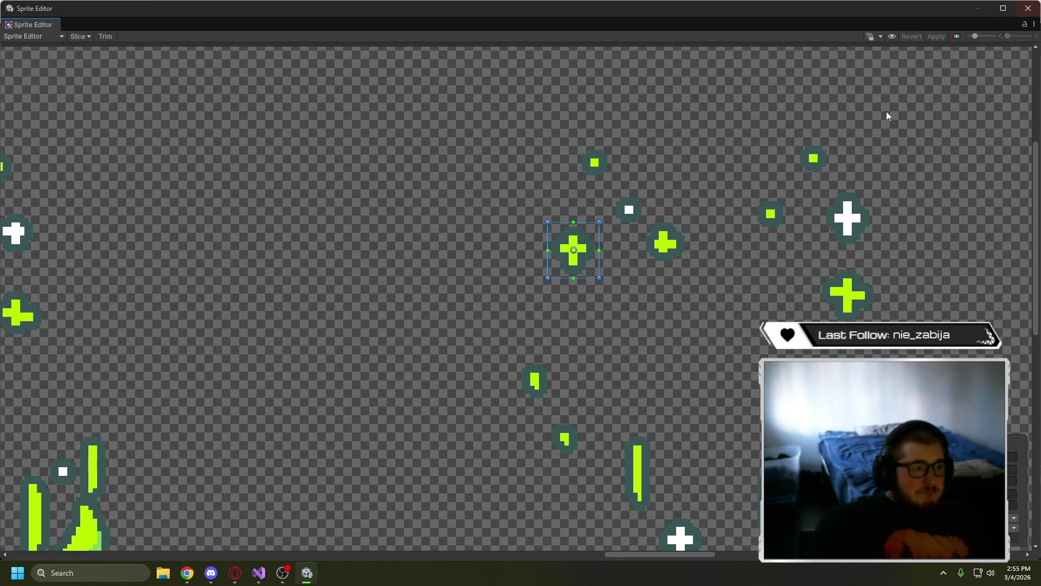
click(1028, 8)
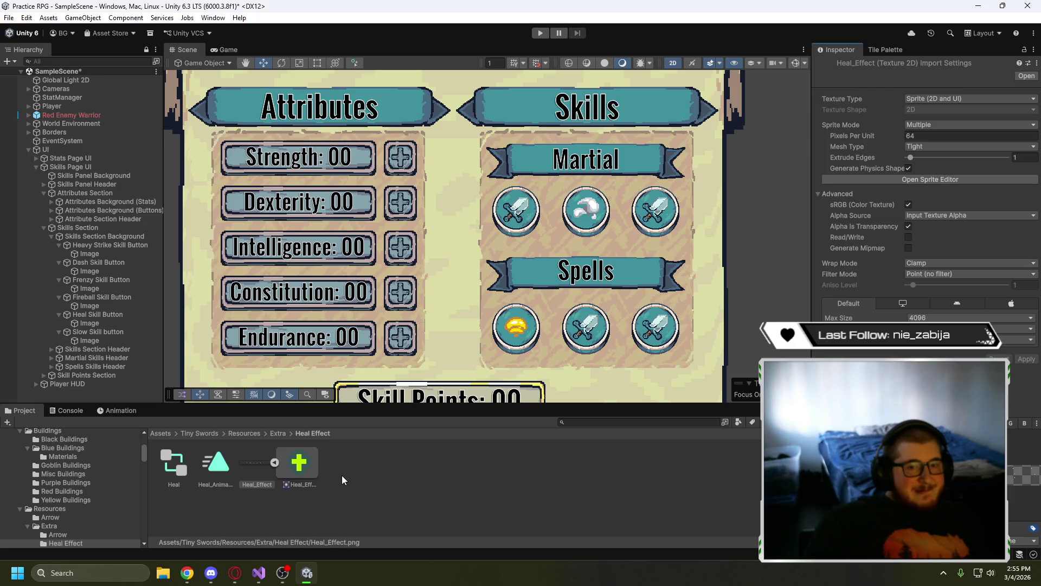
- Reopen the Sprite Editor and switch the slicing type to Grid By Cell Size
click(890, 179)
click(86, 36)
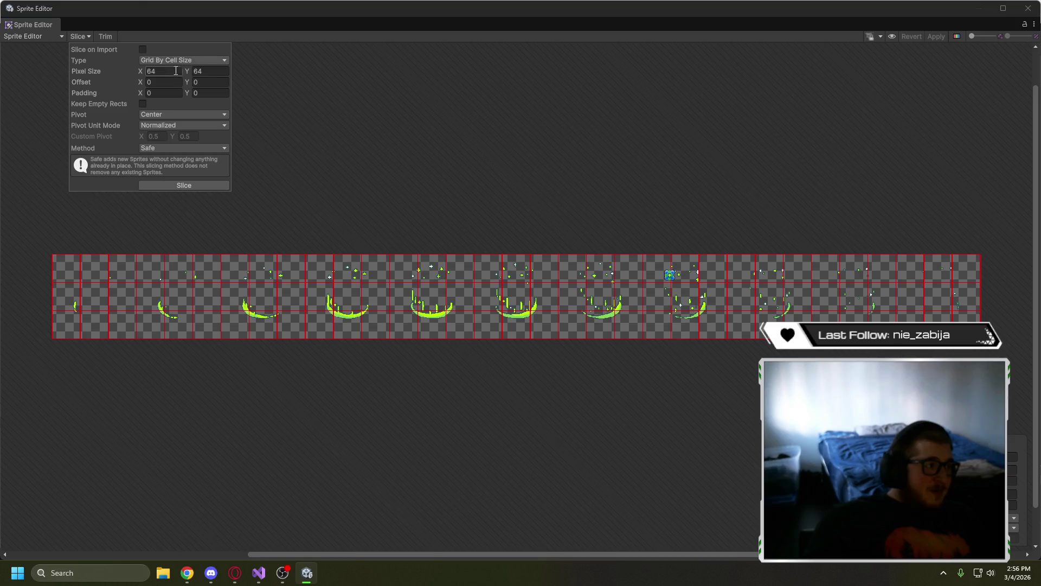
click(209, 63)
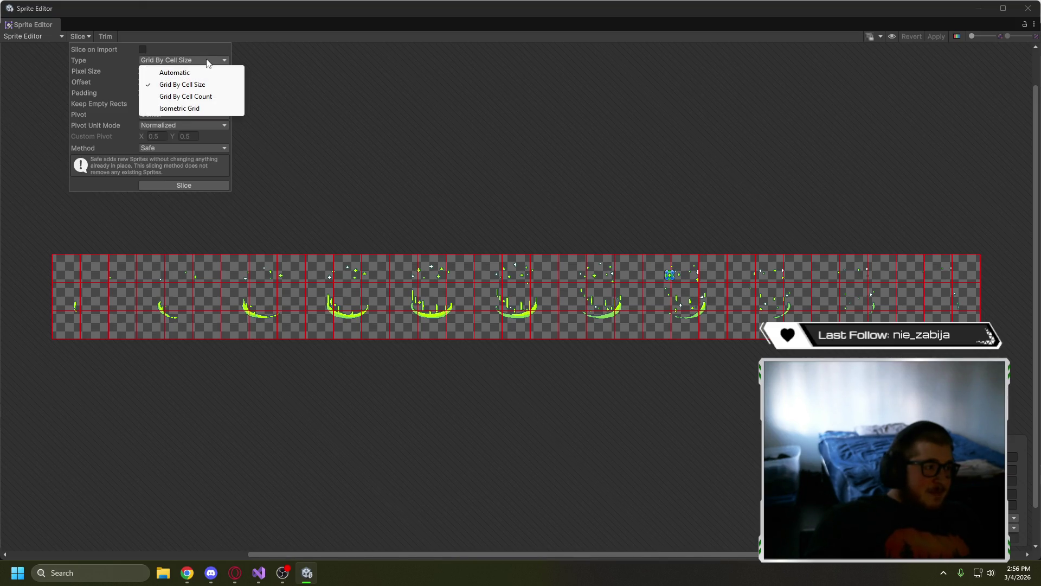
click(205, 73)
click(201, 60)
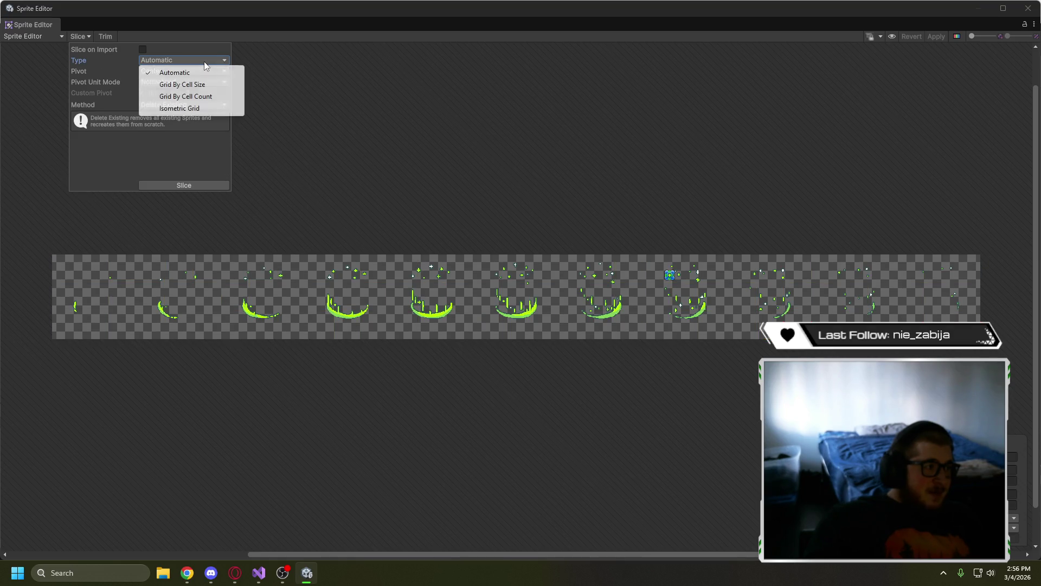
click(184, 82)
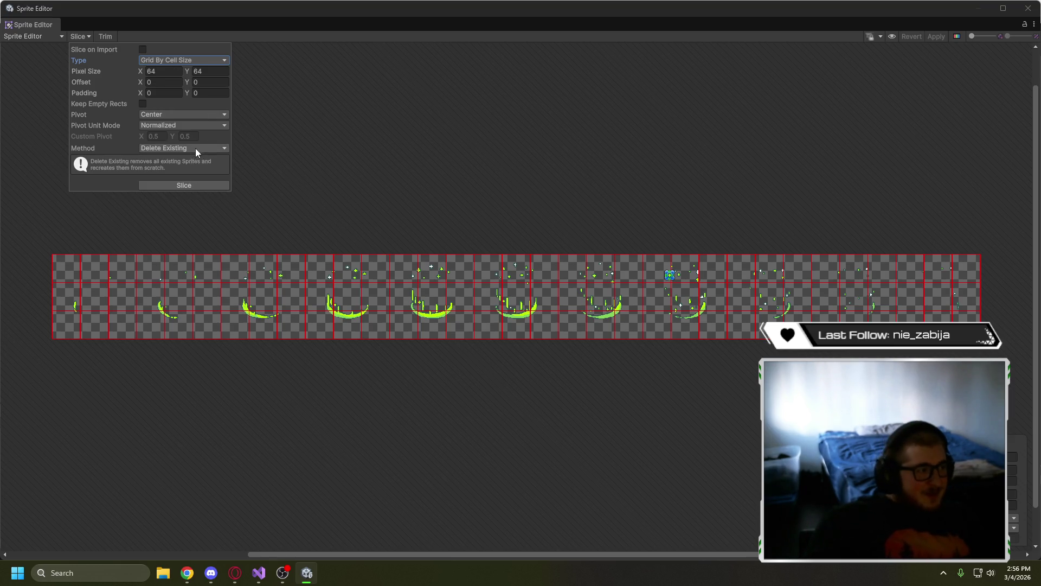
scroll(118, 211, up, 2)
click(163, 149)
click(220, 267)
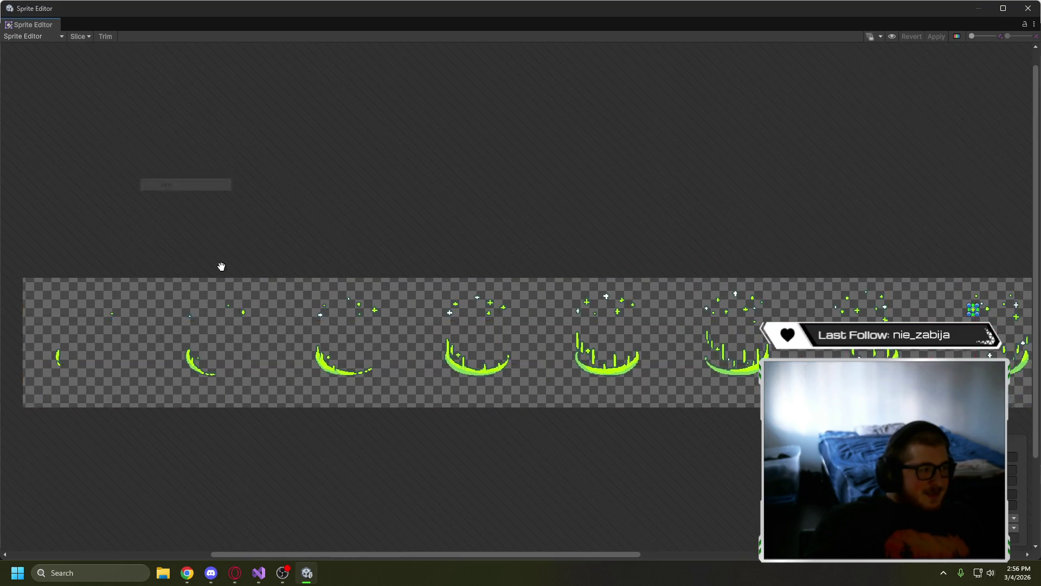
- Draw a slice over the strip's first frame, then minimize the Sprite Editor
scroll(335, 219, up, 2)
scroll(336, 220, up, 3)
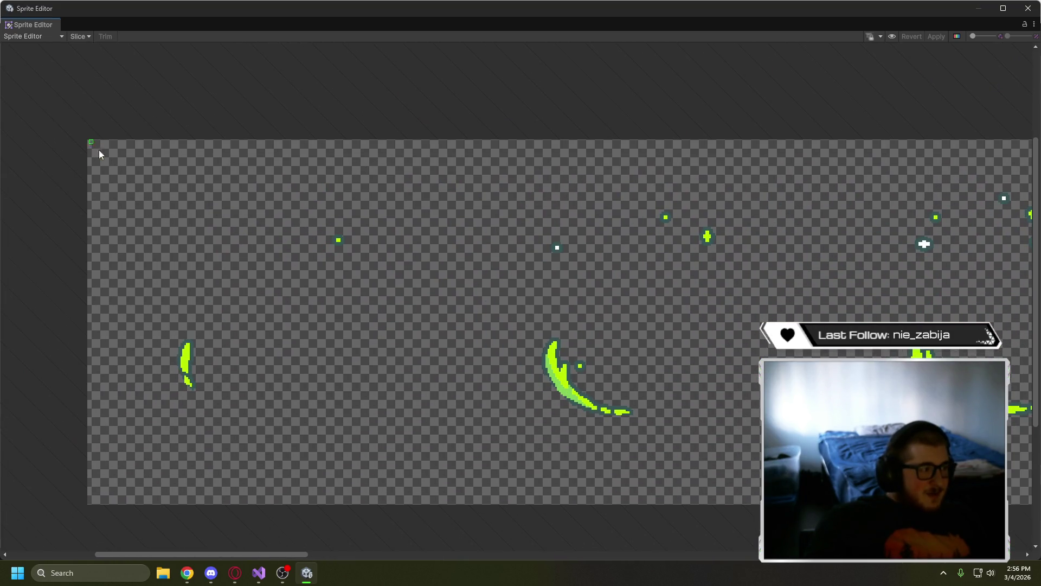
mouse_move(90, 140)
mouse_down()
mouse_move(440, 483)
mouse_move(441, 504)
mouse_up()
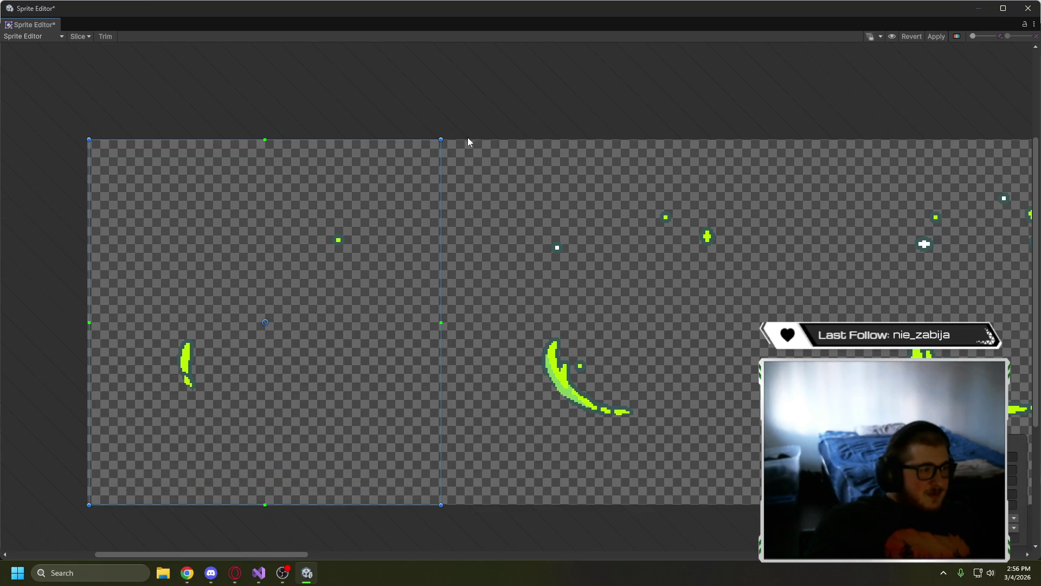
click(88, 36)
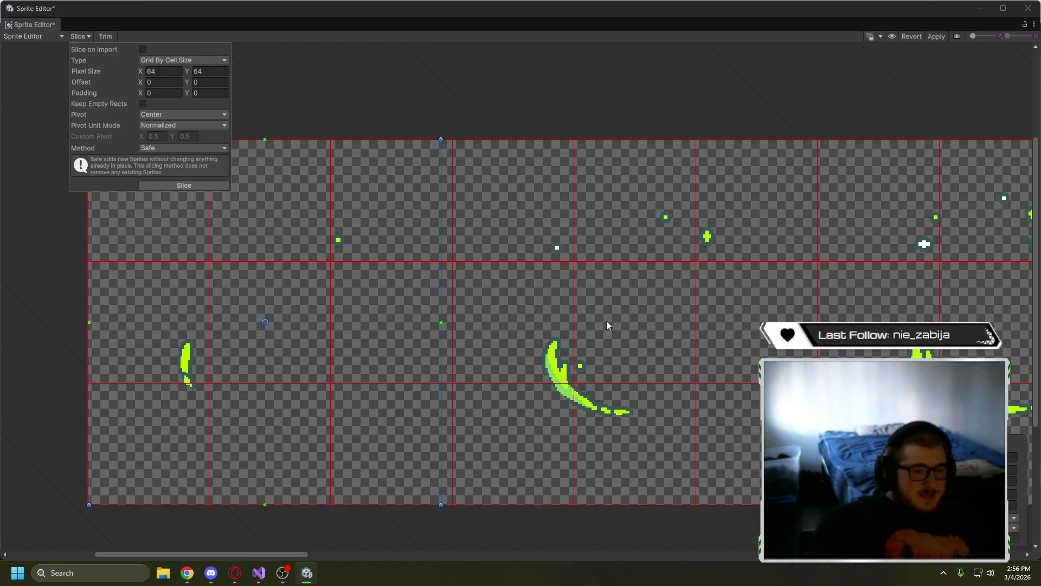
click(548, 86)
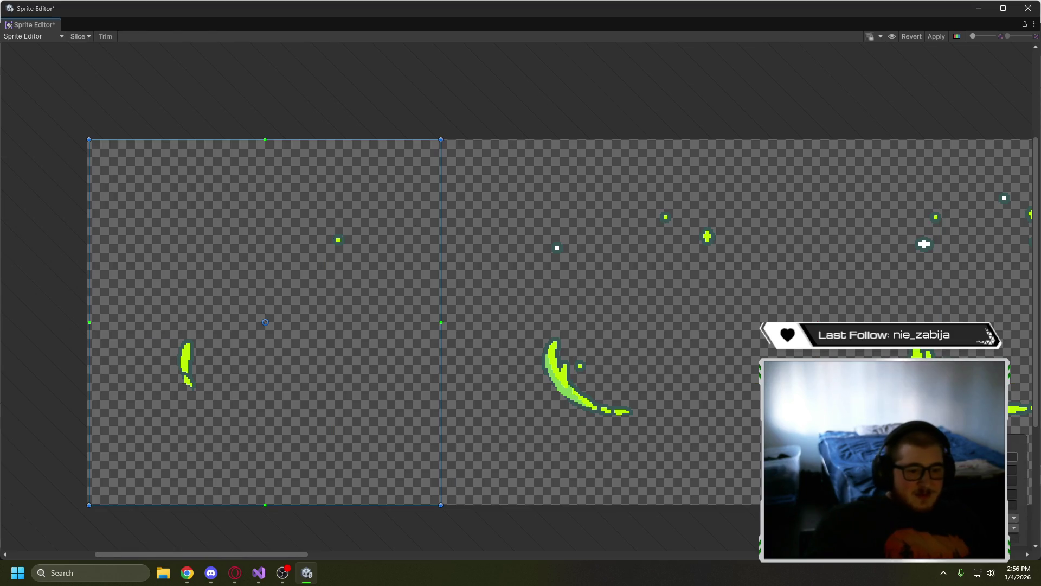
click(979, 8)
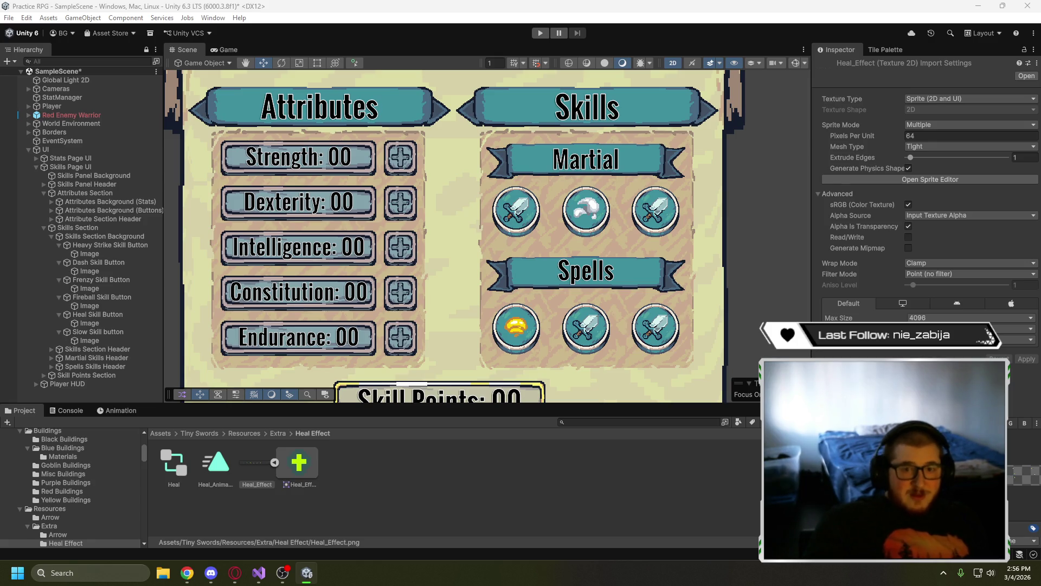
- Restore the Sprite Editor, widen the slice to a full frame, and slide it along the strip
click(930, 179)
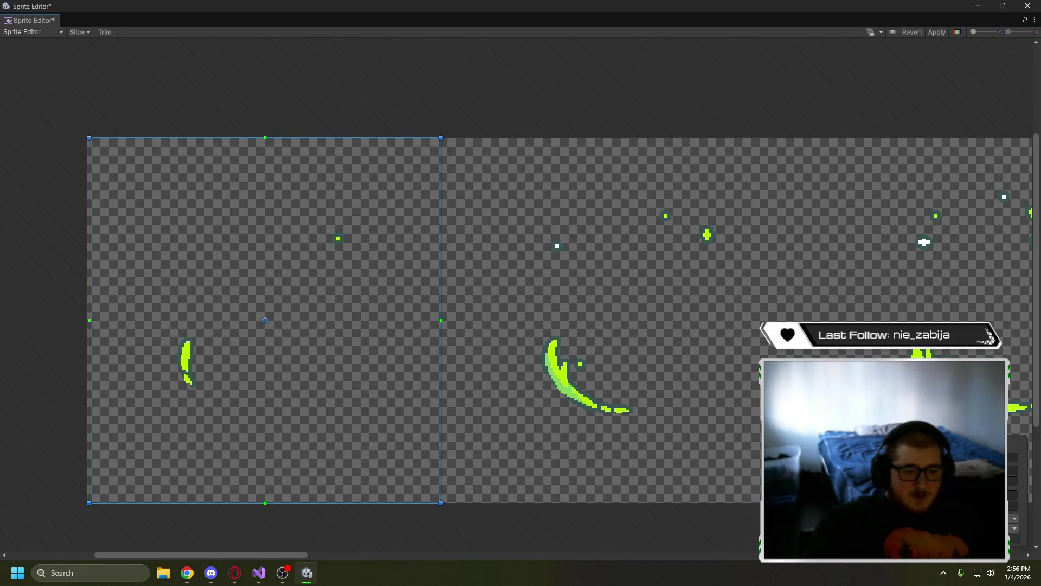
drag(441, 320, 454, 320)
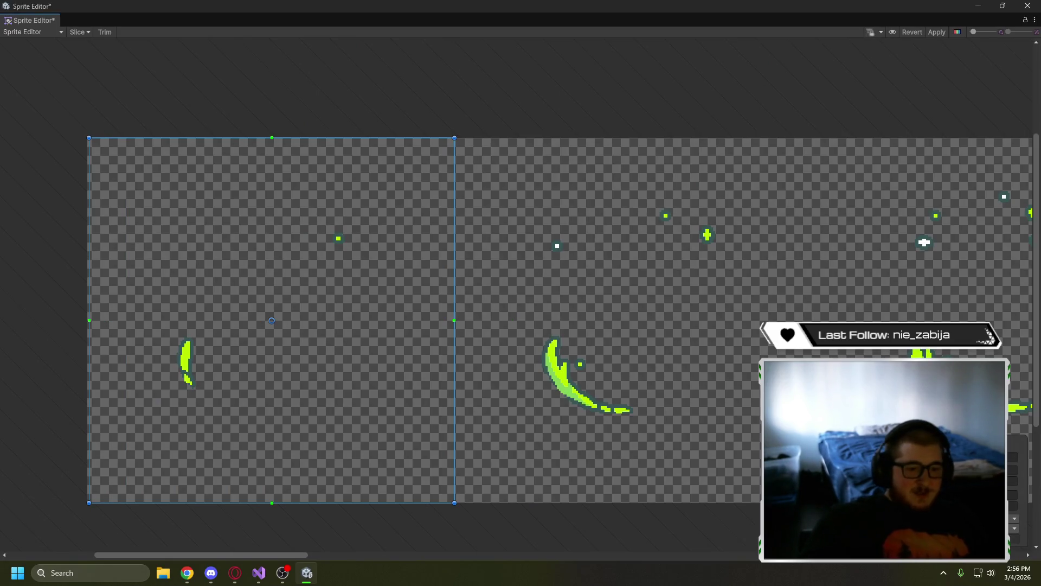
scroll(827, 407, down, 5)
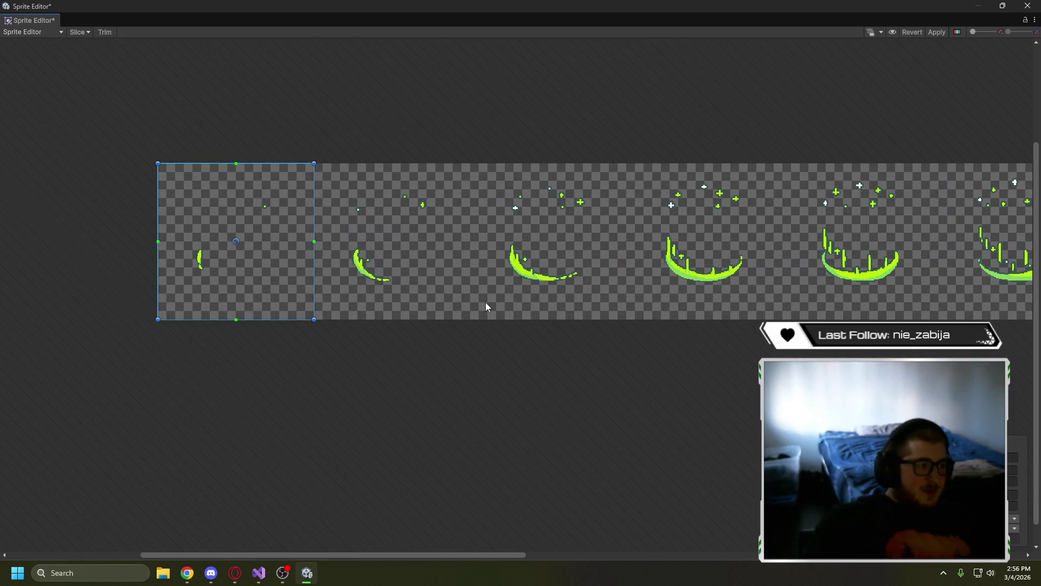
mouse_move(216, 235)
mouse_down()
mouse_move(441, 236)
mouse_move(415, 232)
mouse_up()
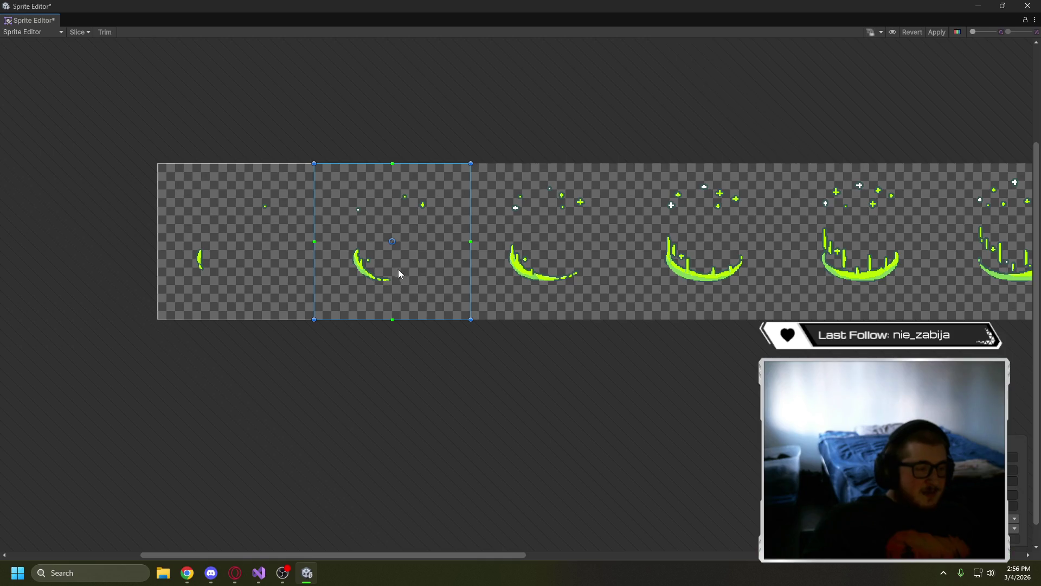
mouse_move(400, 274)
mouse_down()
mouse_move(554, 269)
mouse_move(555, 259)
mouse_up()
click(87, 31)
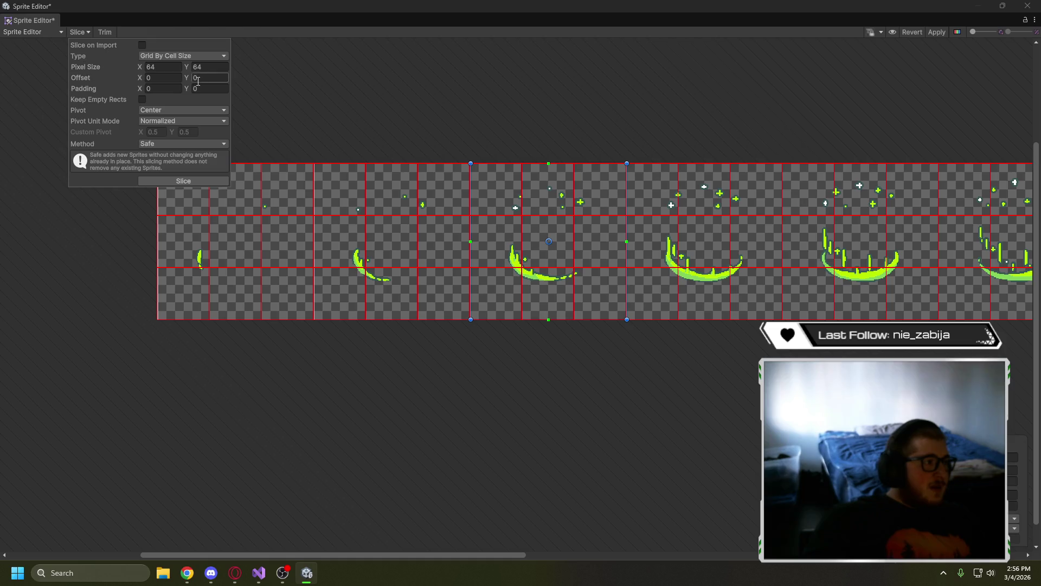
- Set the slice Pixel Size X and Y both to 192
click(173, 68)
text(1962)
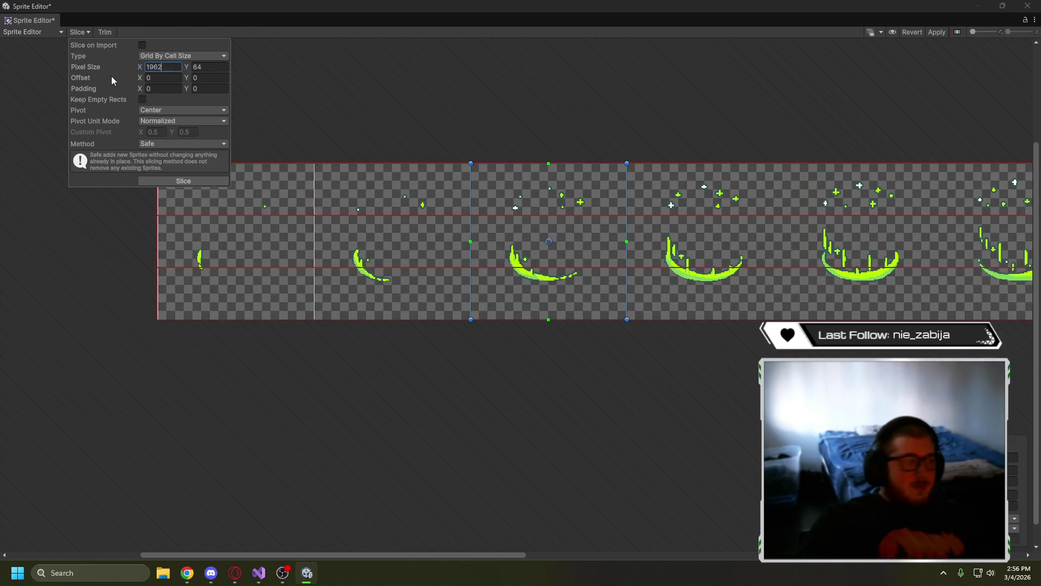
key(BackSpace)
key(BackSpace)
text(2)
key(Tab)
text(1)
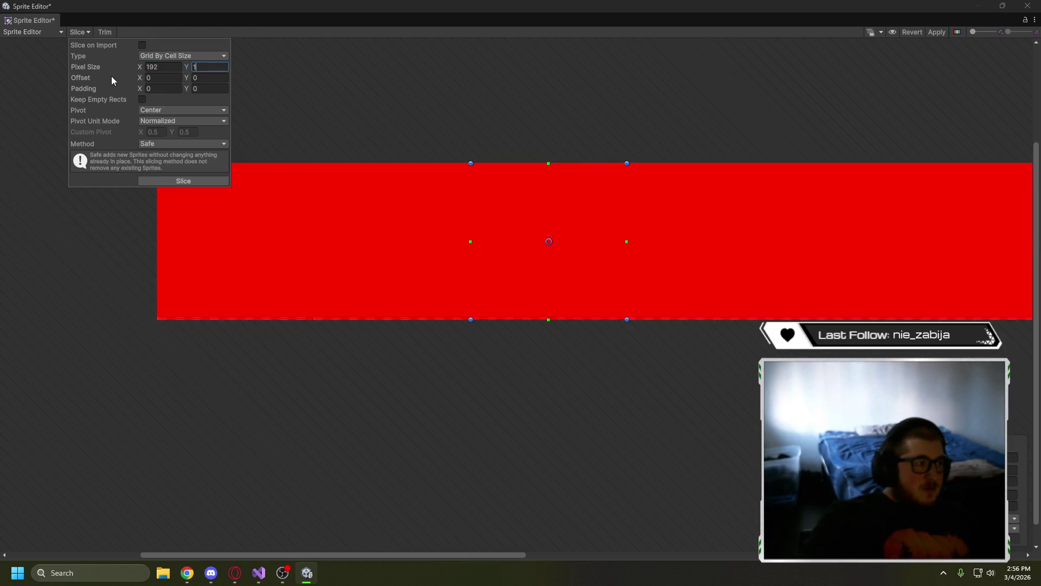
text(92)
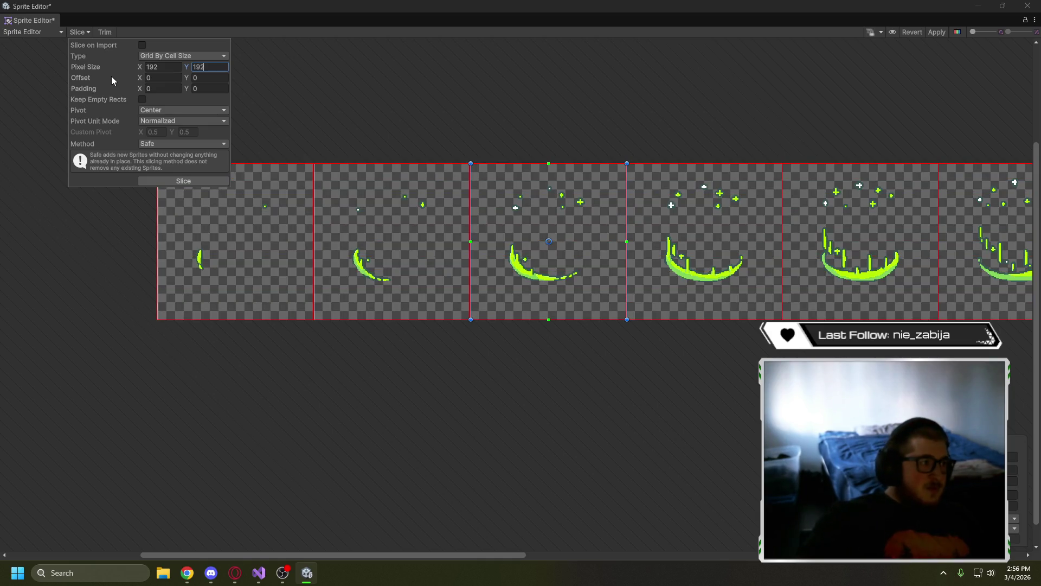
- Slice the Heal_Effect strip into eleven 192×192 frames
click(507, 116)
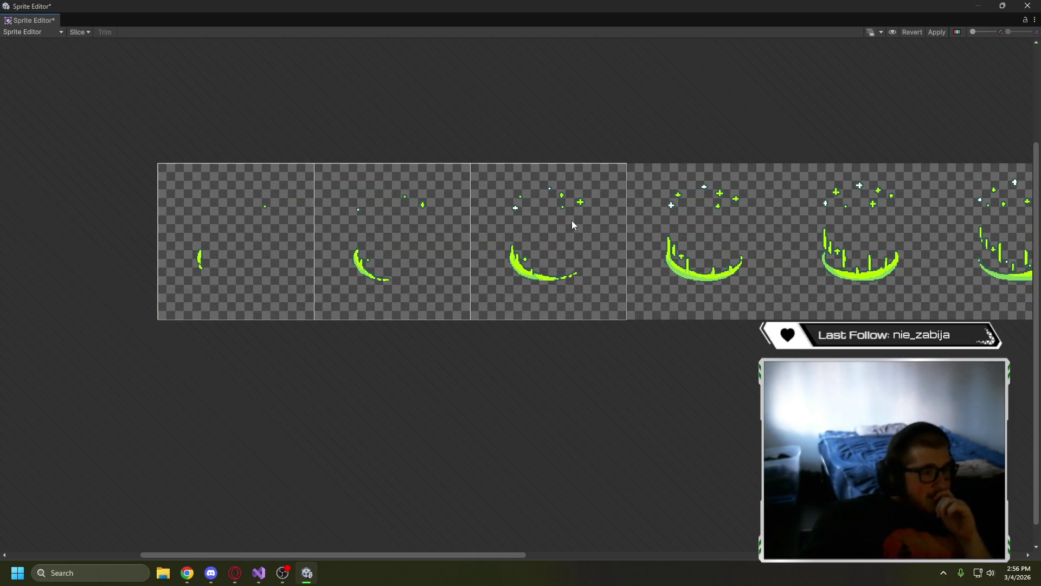
click(80, 32)
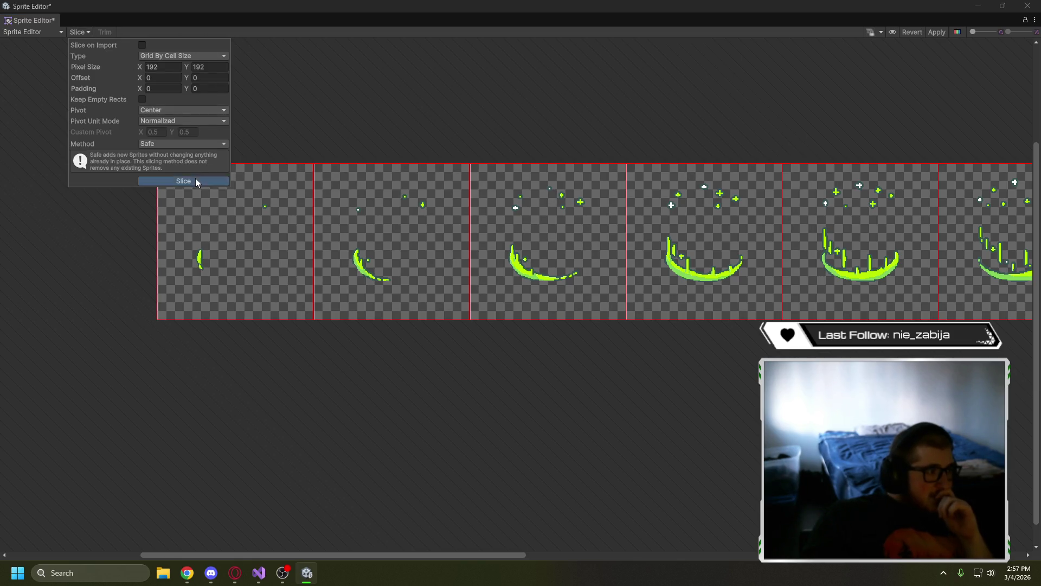
click(196, 180)
scroll(520, 142, right, 5)
scroll(528, 198, down, 3)
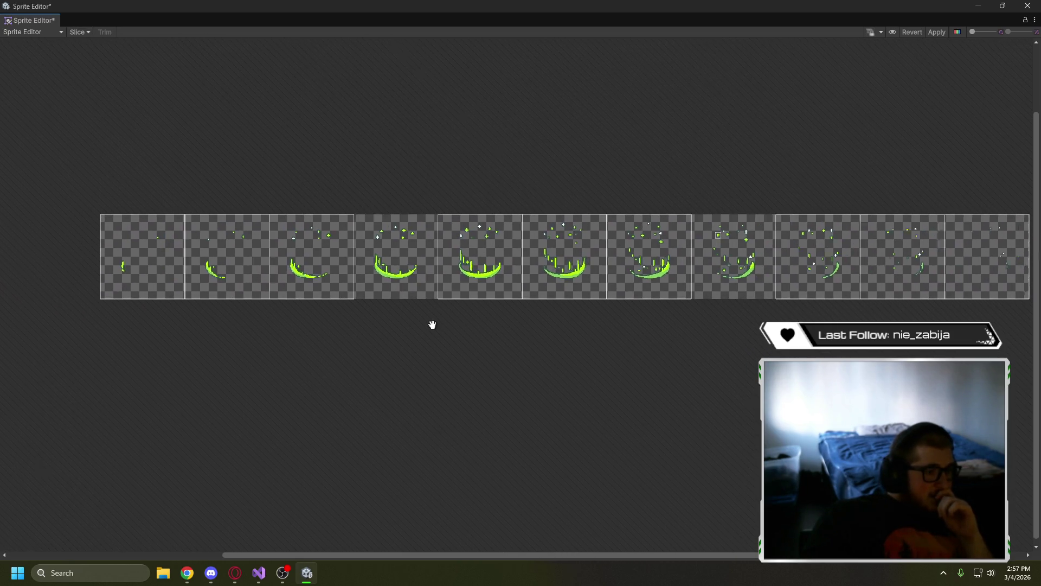
- Close the Sprite Editor and answer the unapplied-changes prompt
mouse_move(432, 324)
mouse_down()
mouse_move(300, 328)
mouse_move(385, 331)
mouse_up()
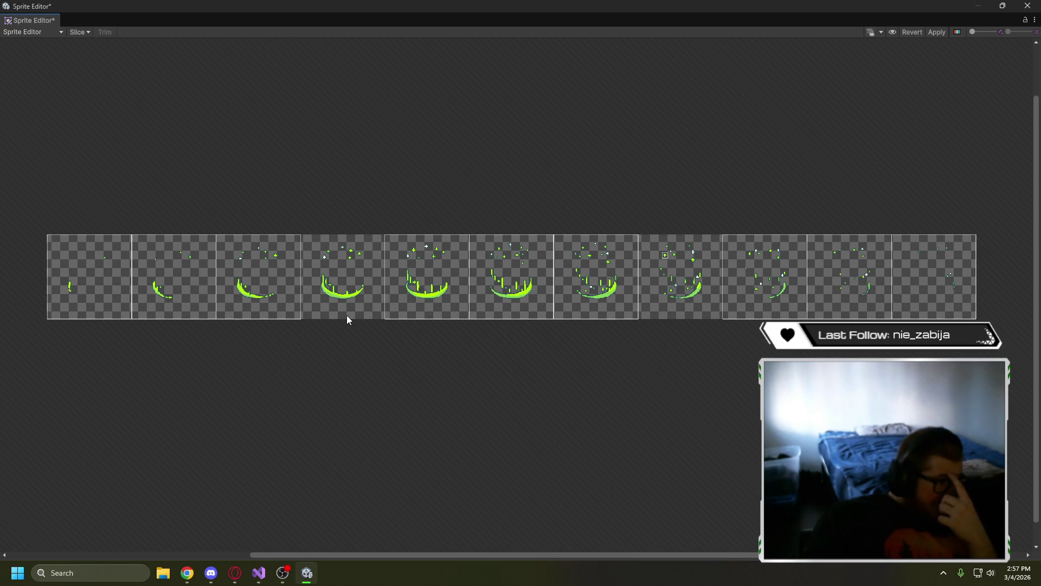
scroll(407, 214, up, 3)
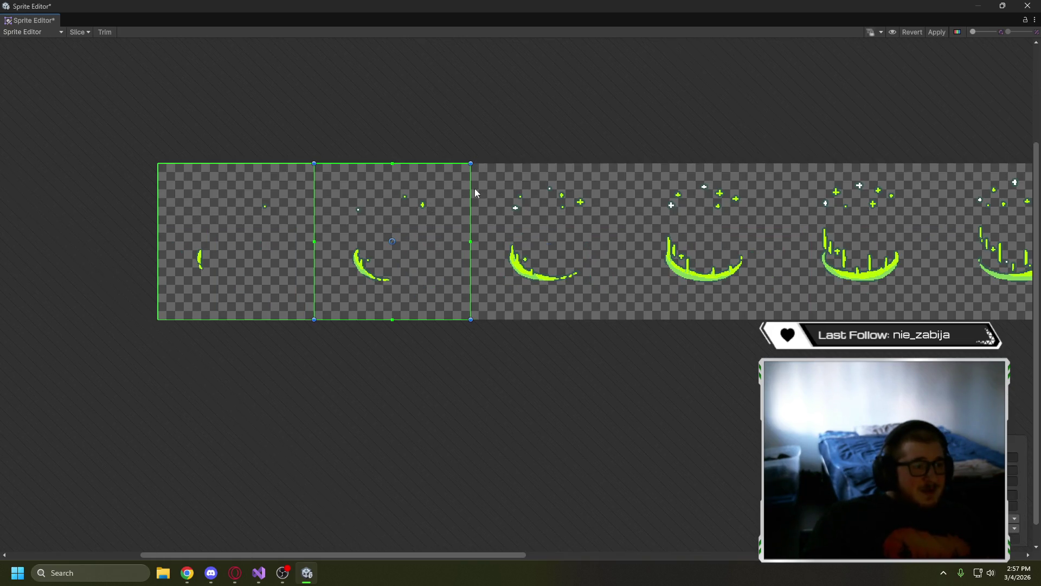
click(1027, 5)
click(545, 301)
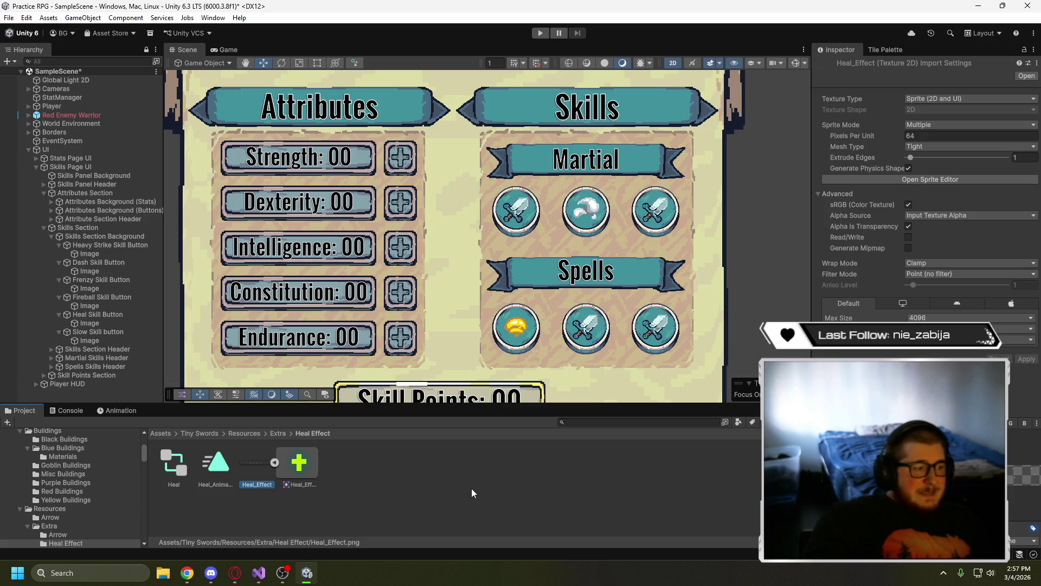
- Go up to Extra, reopen Heal Effect, and select the Heal_Effect texture
key(BackSpace)
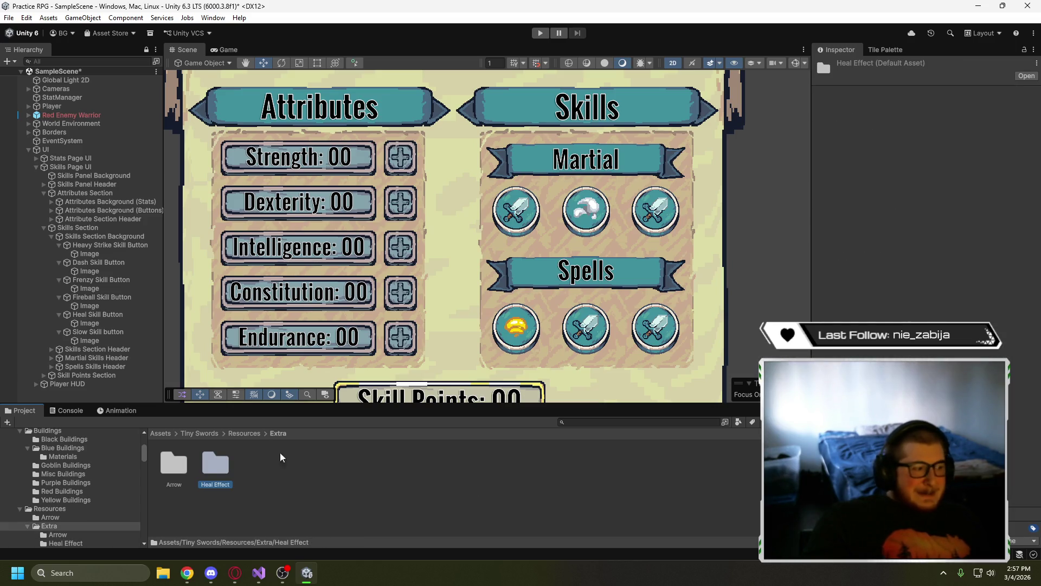
double_click(216, 463)
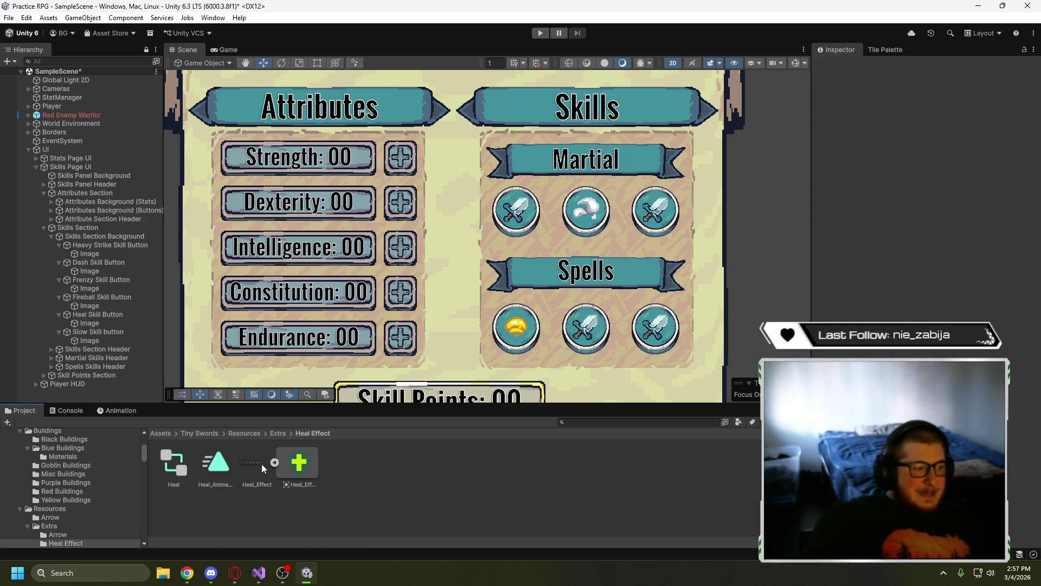
click(273, 465)
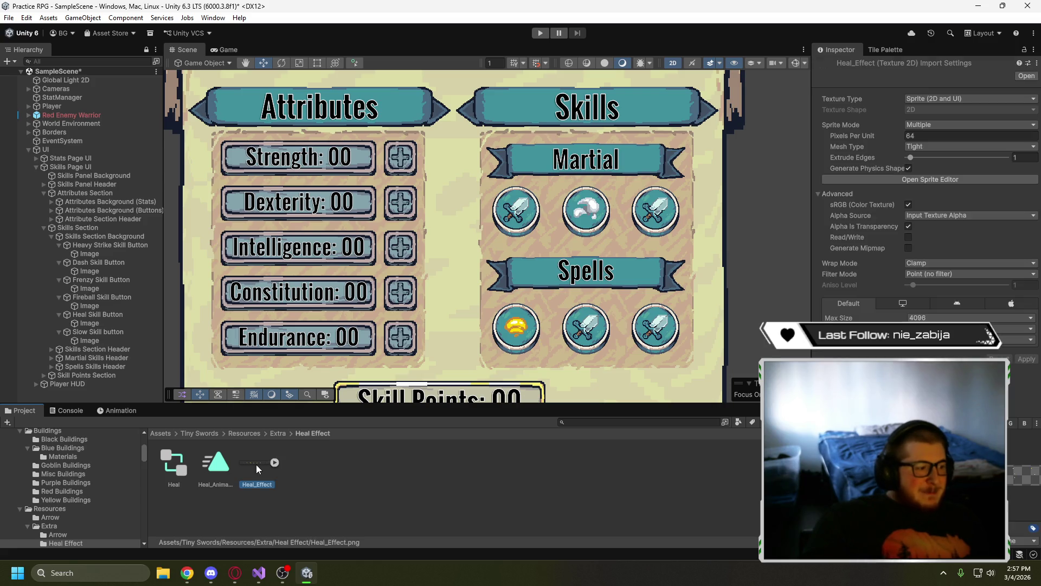
- Open Heal_Effect in the Sprite Editor and slice it Grid By Cell Count into 11 columns, 1 row
click(943, 179)
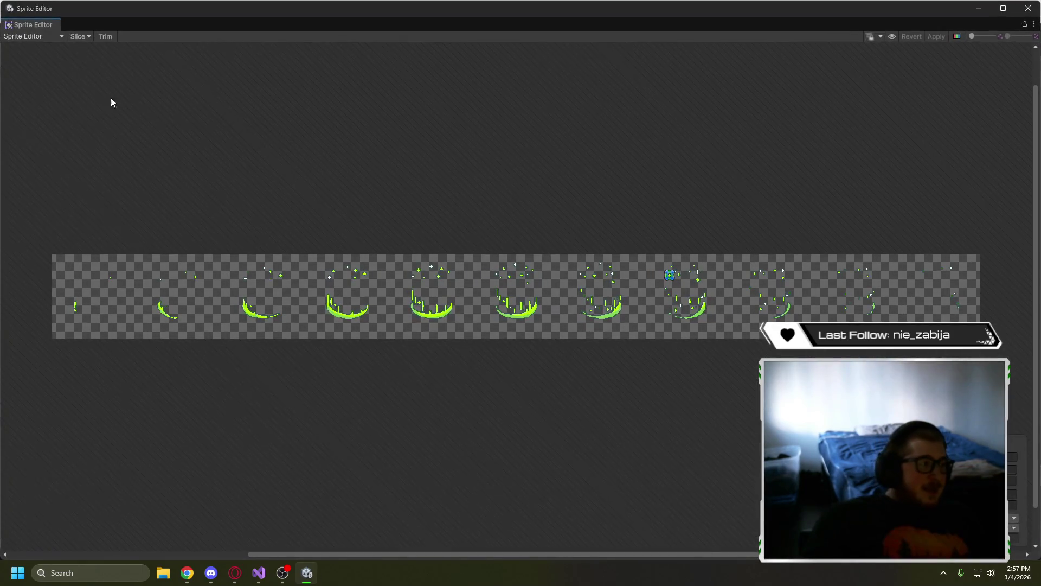
click(77, 37)
click(168, 58)
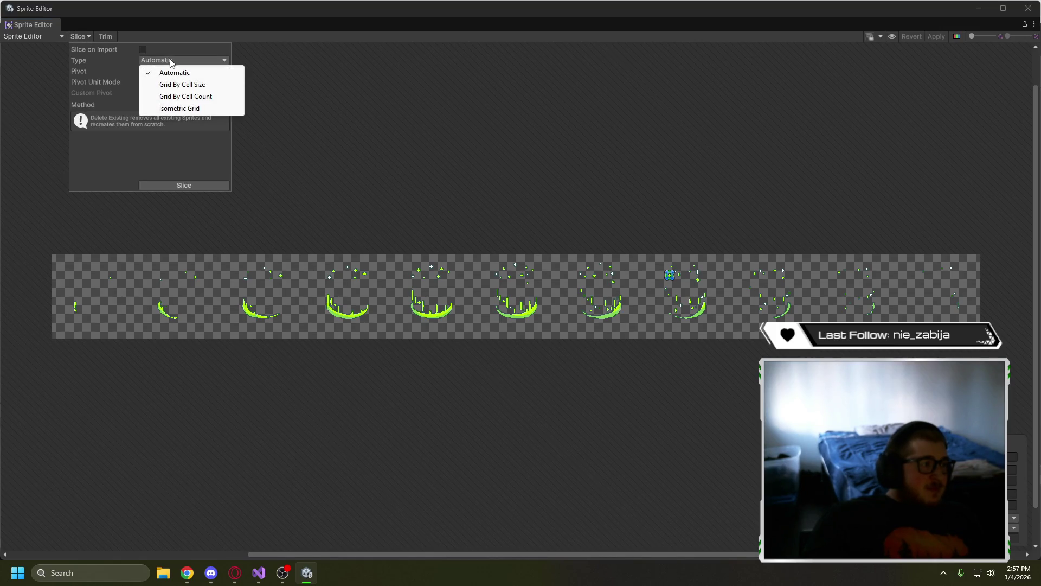
click(178, 96)
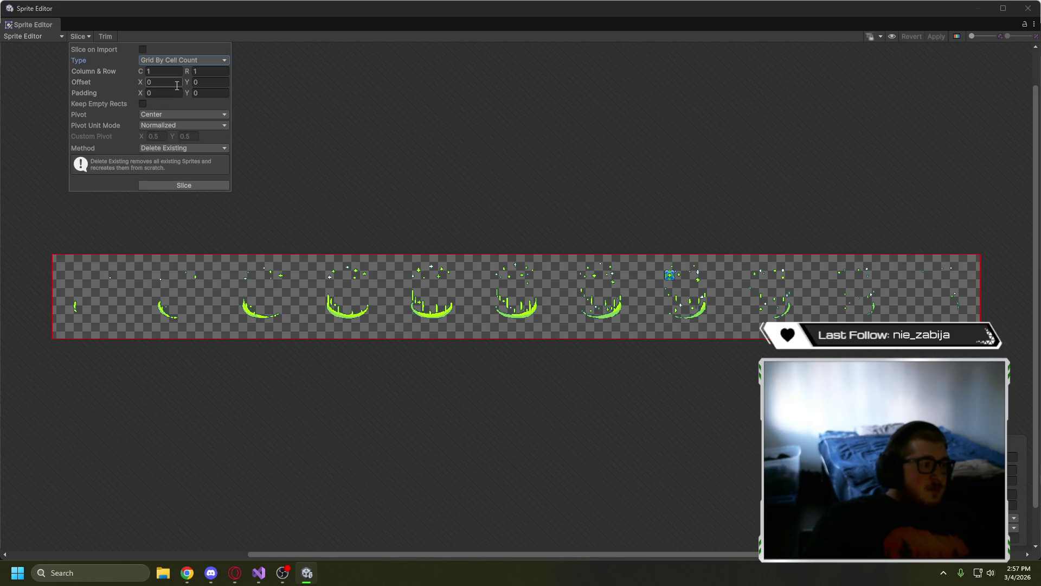
click(201, 70)
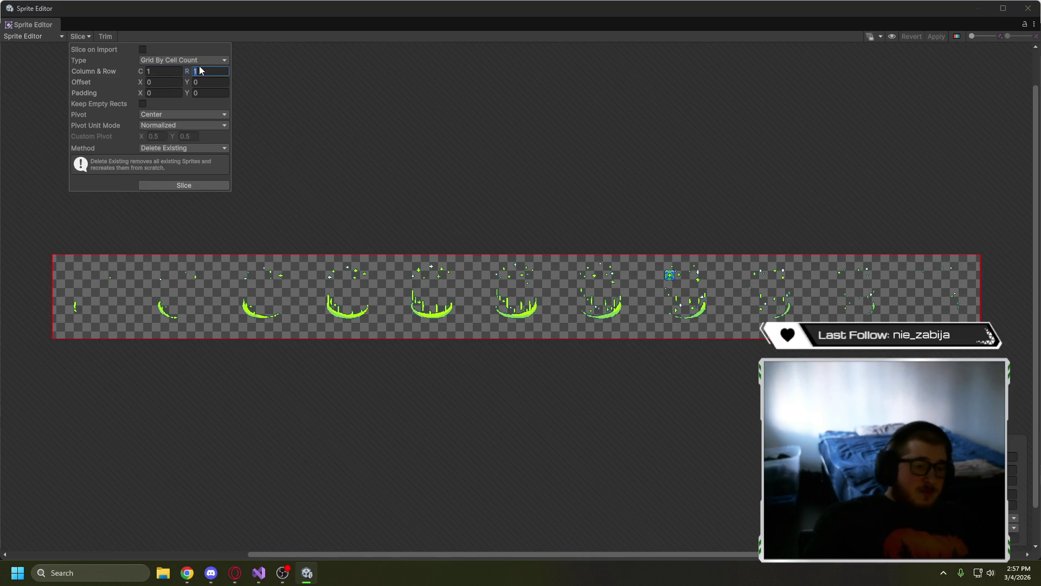
text(8)
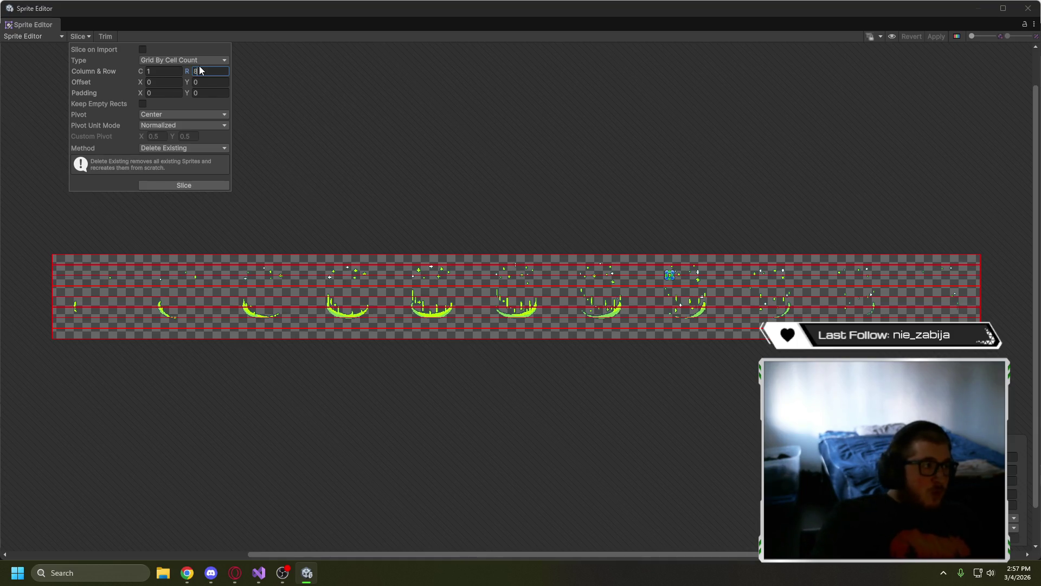
key(BackSpace)
click(164, 74)
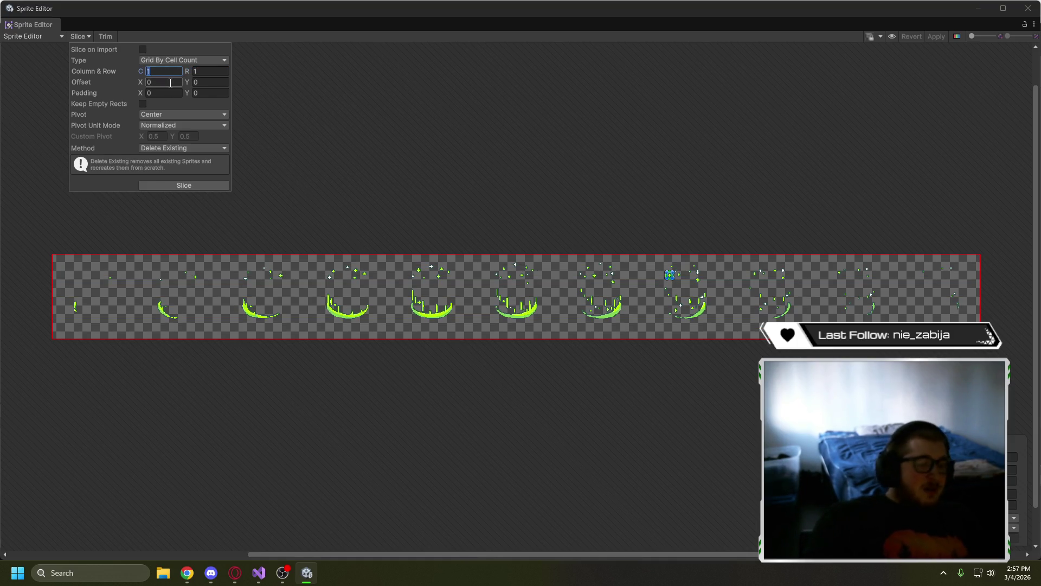
text(8)
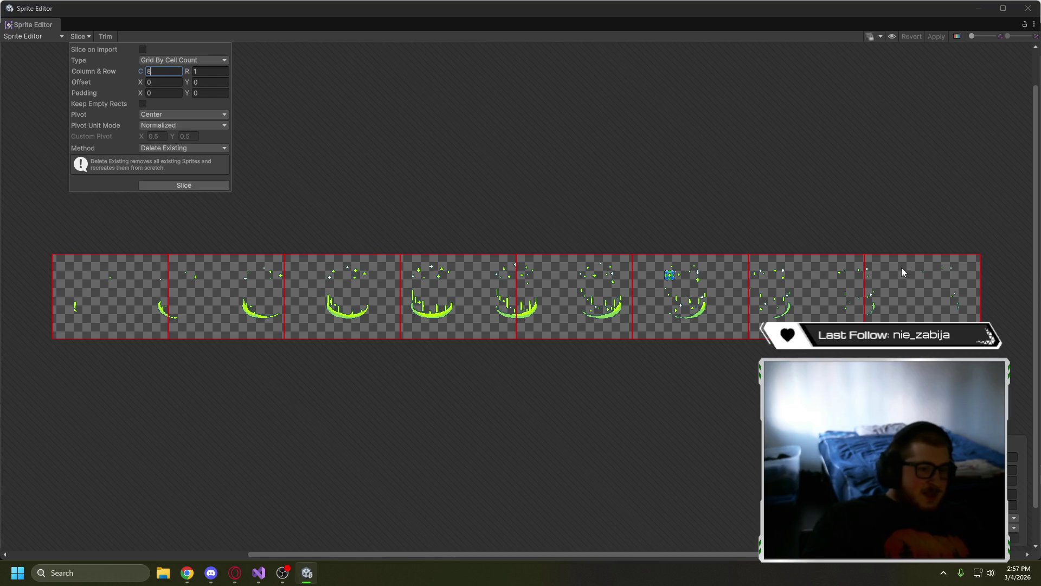
text(11)
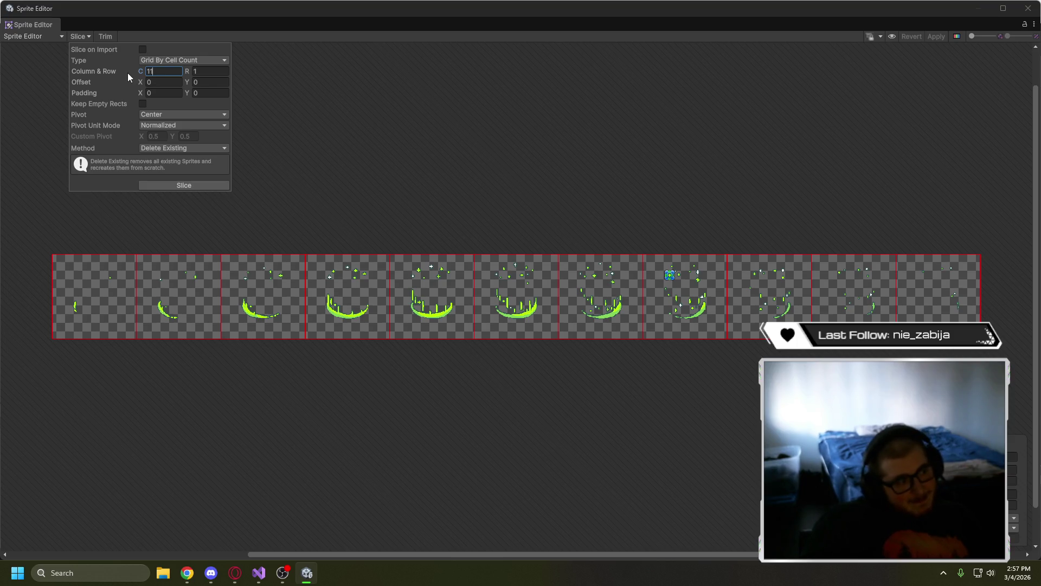
click(224, 186)
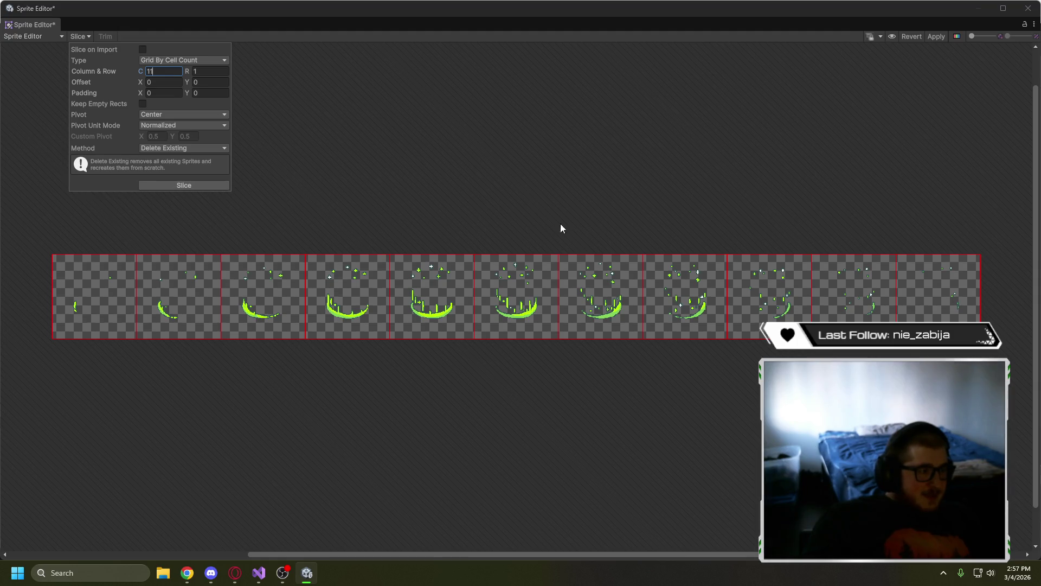
- Select one frame's sprite rect and shift it to the right
click(308, 125)
scroll(705, 276, up, 10)
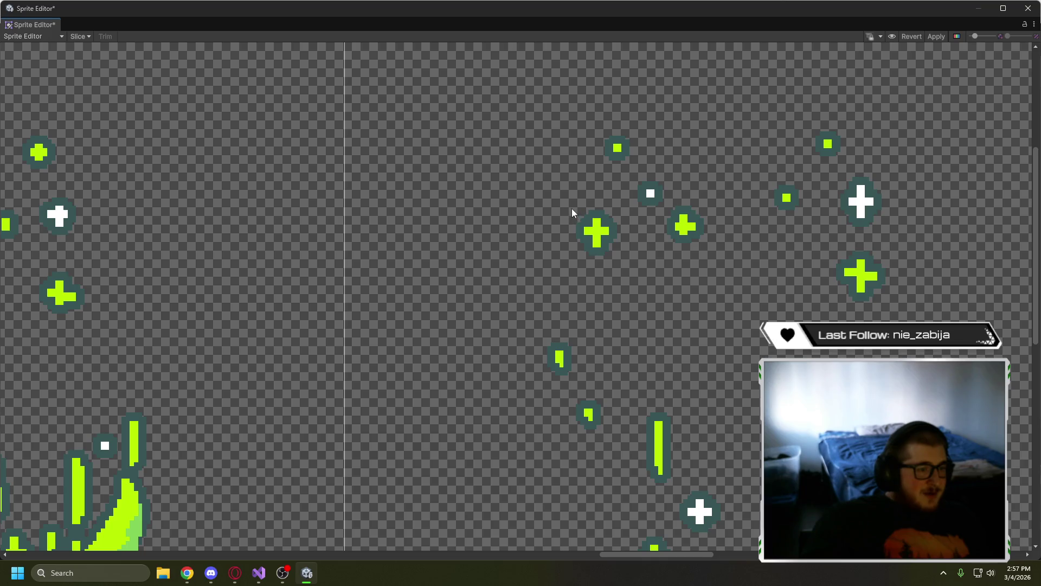
click(597, 239)
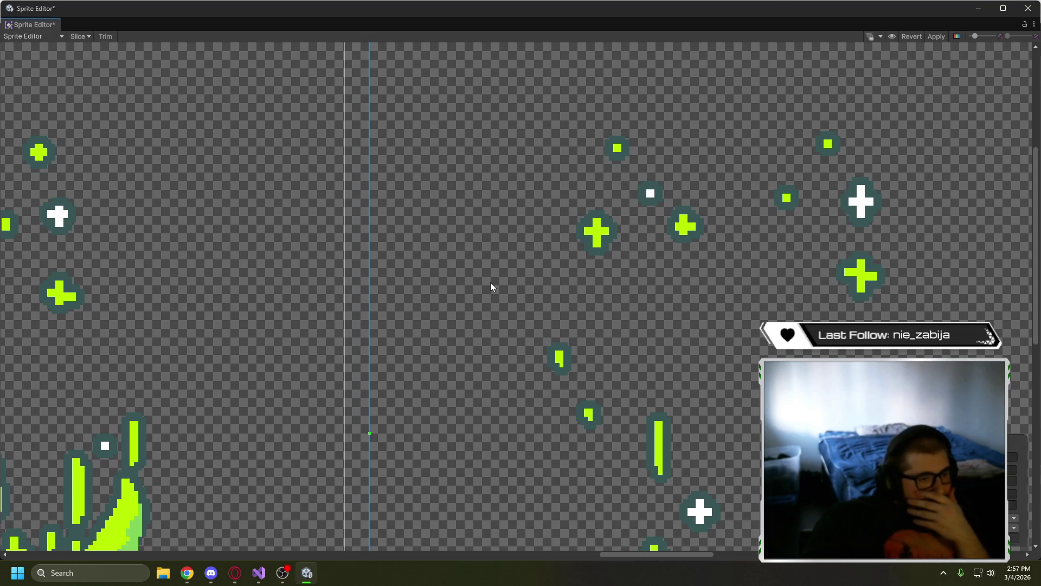
scroll(490, 282, down, 8)
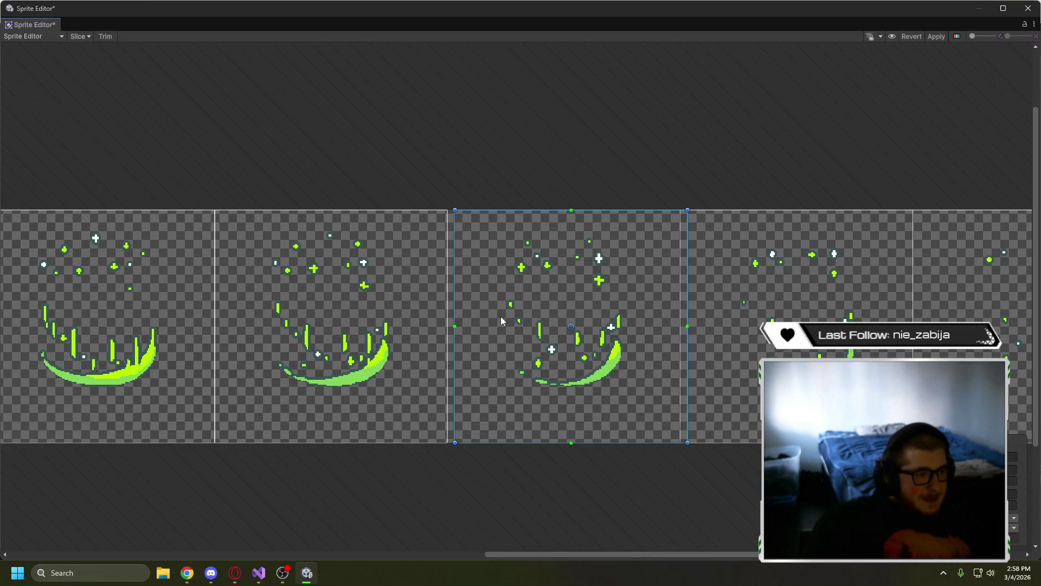
drag(500, 317, 706, 323)
scroll(573, 265, up, 6)
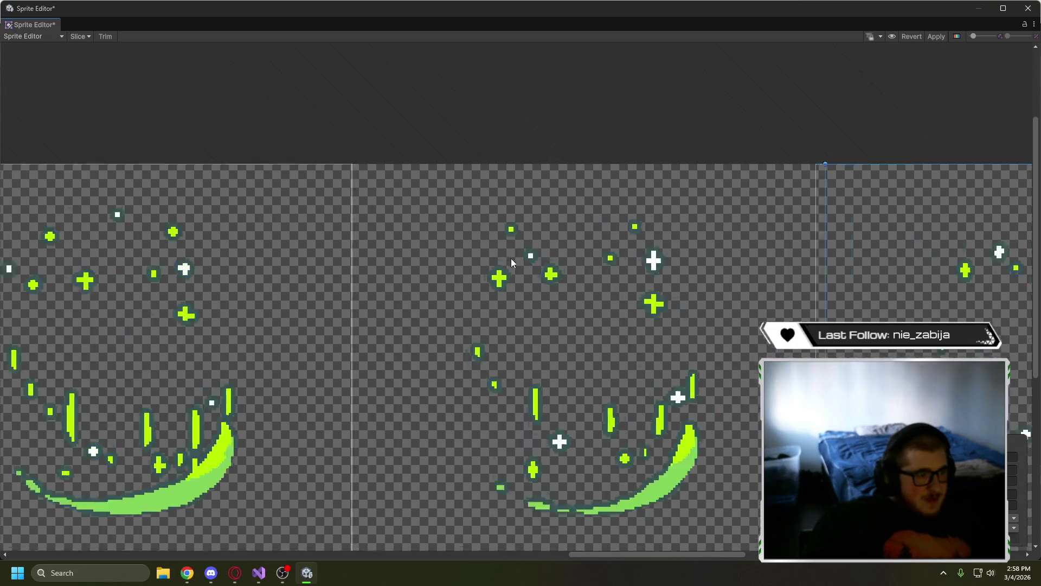
- Draw a new sprite rect tightly around one green plus sign
drag(474, 265, 516, 305)
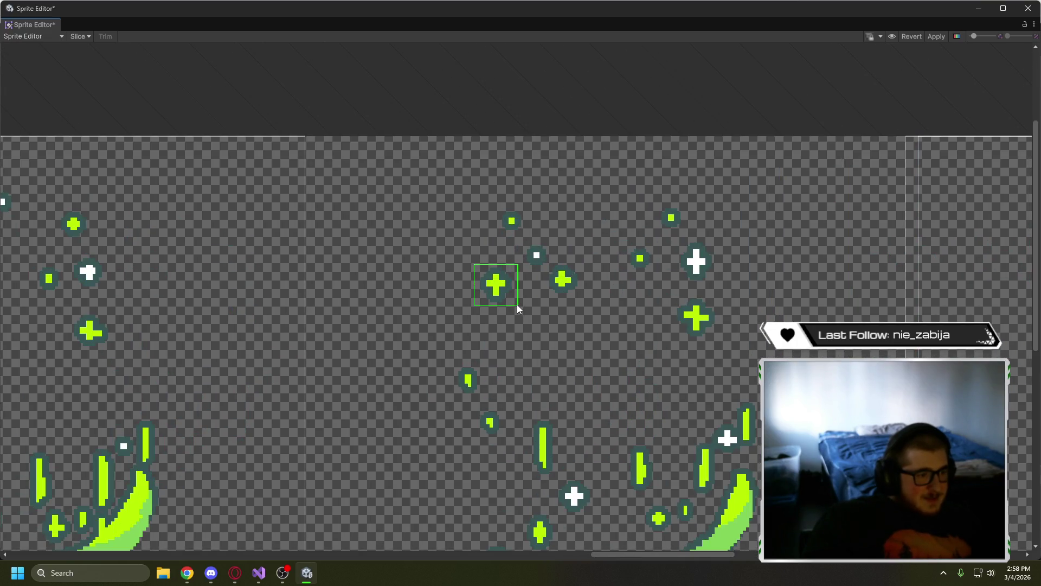
scroll(515, 298, up, 6)
drag(529, 256, 522, 259)
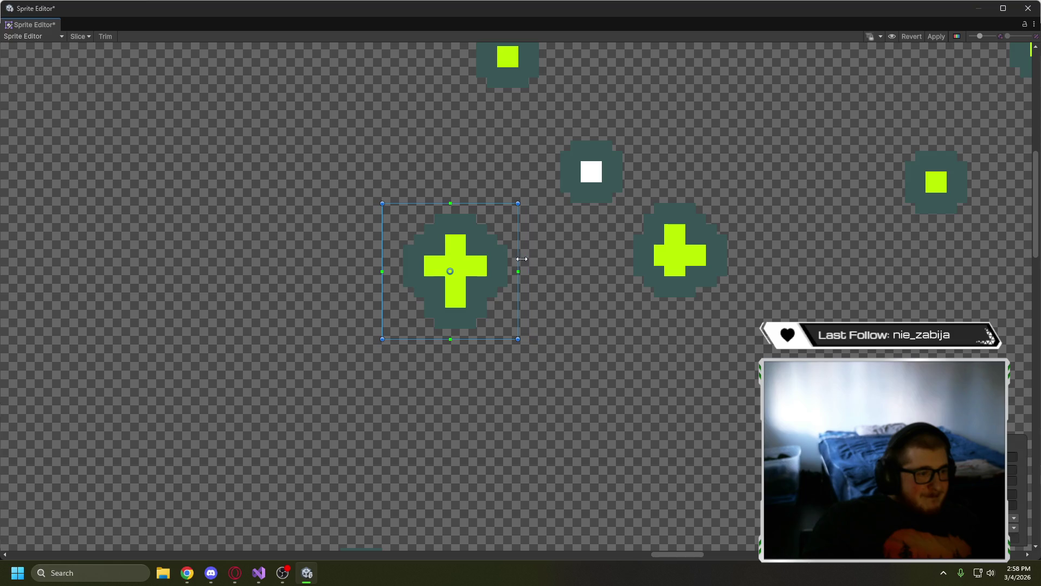
drag(383, 240, 393, 243)
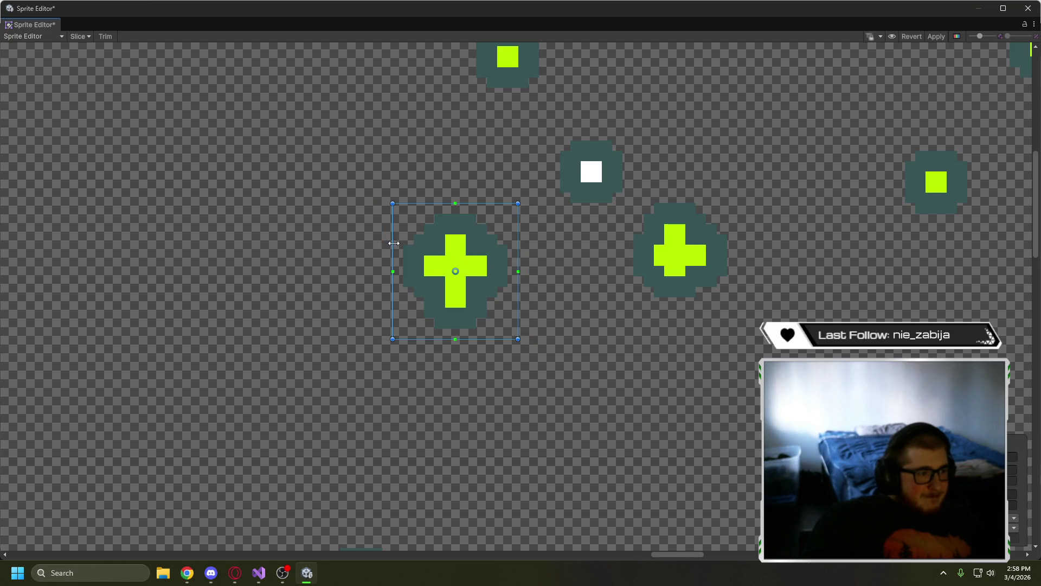
- Realign the frame's sprite rect and apply the new Heal_Effect slicing
scroll(561, 342, down, 10)
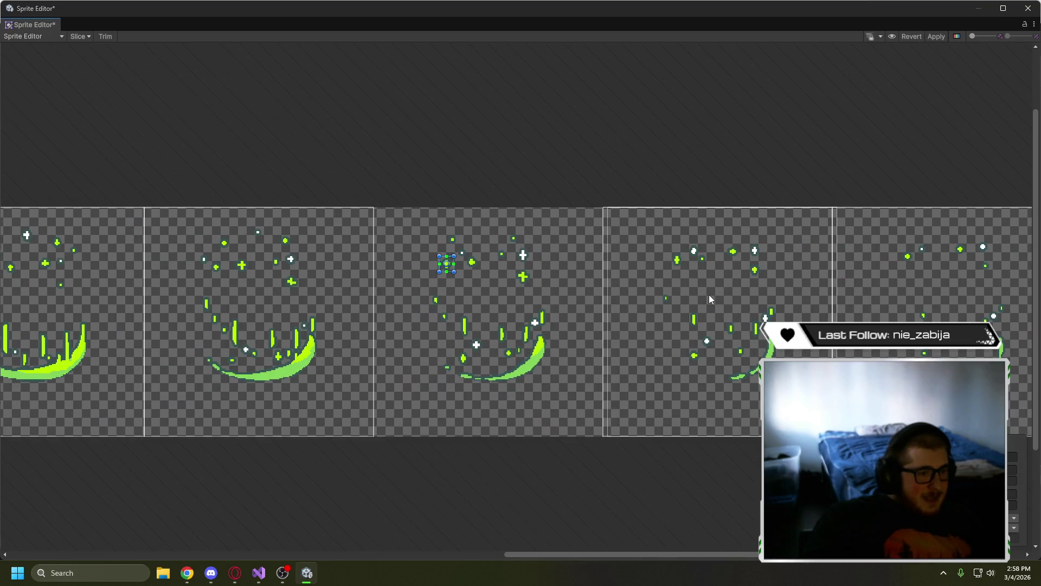
drag(710, 296, 478, 285)
scroll(432, 146, down, 5)
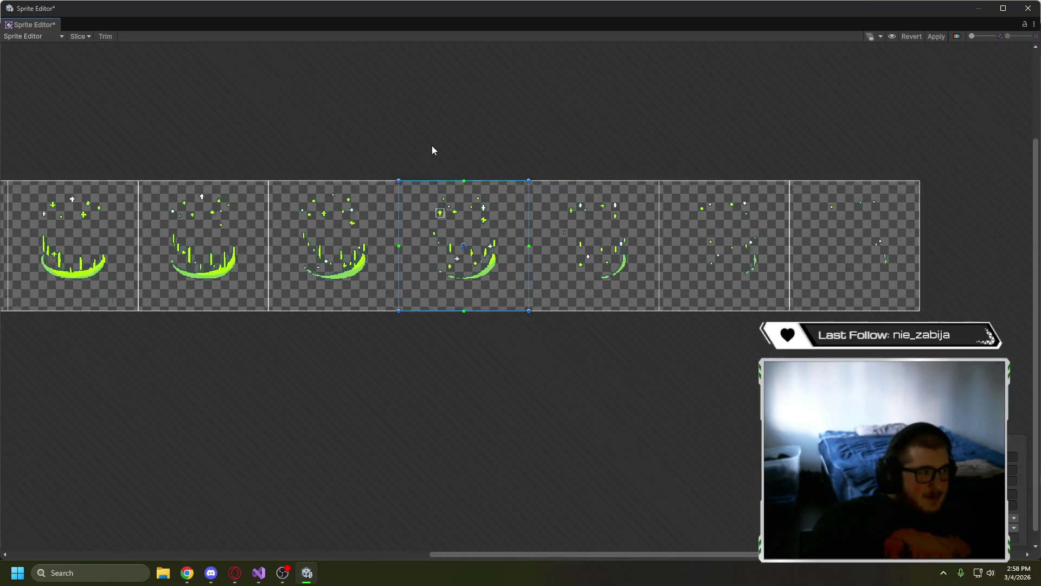
drag(427, 145, 602, 139)
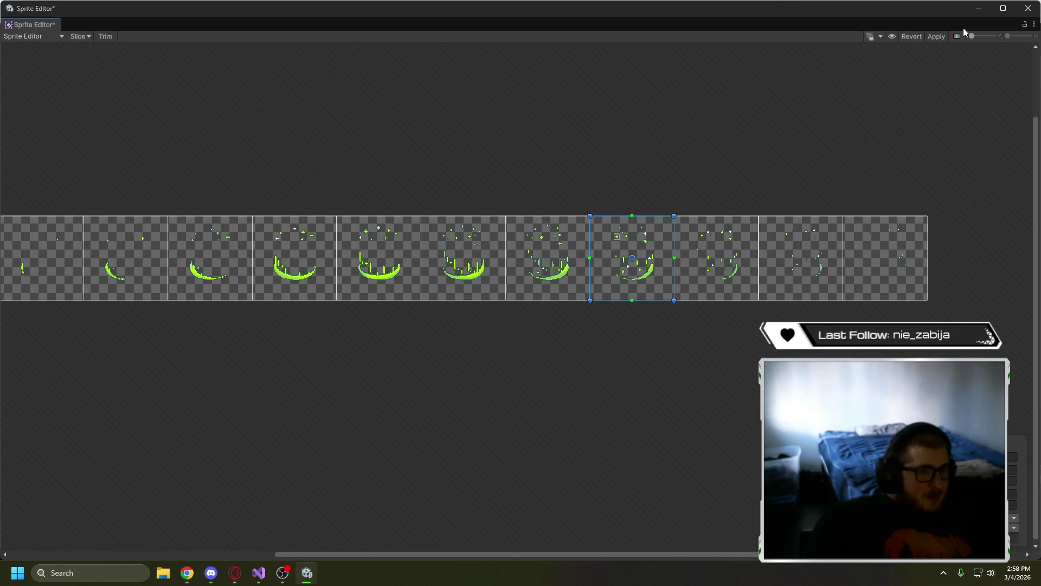
click(935, 36)
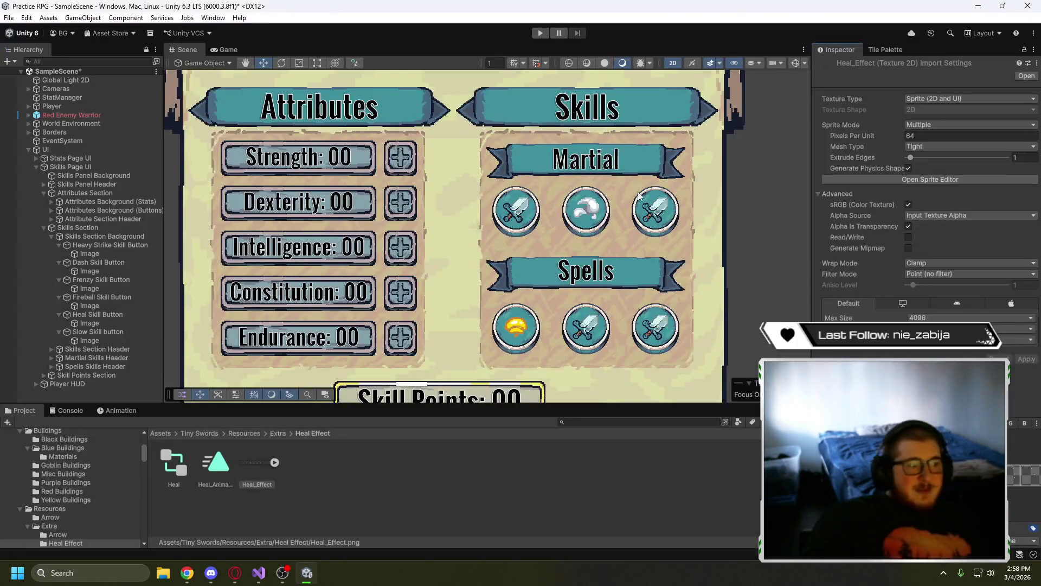
- Assign the green plus sprite Heal_Effect_11 as the Heal Skill button's Source Image
click(274, 462)
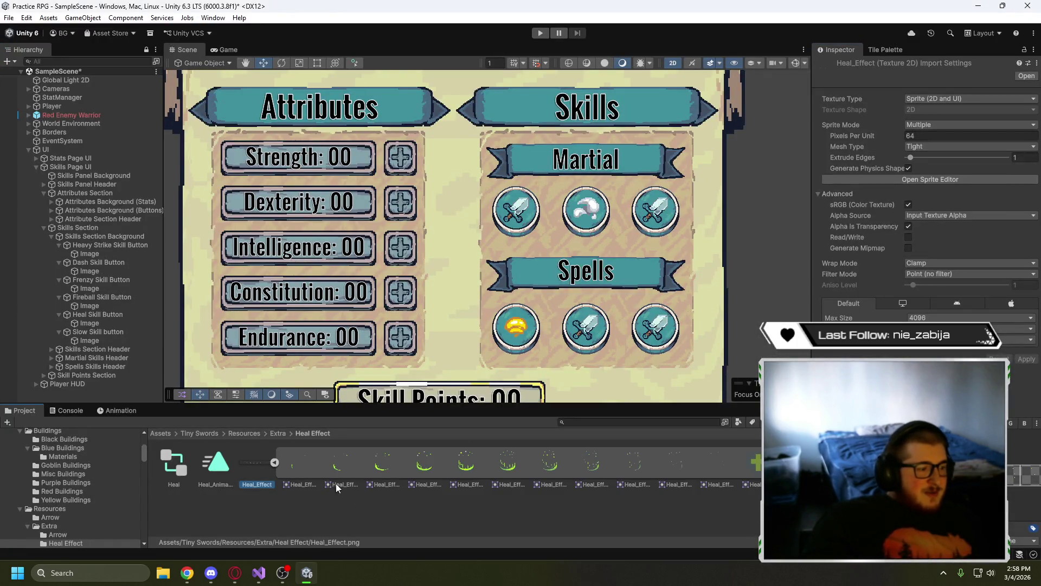
click(757, 464)
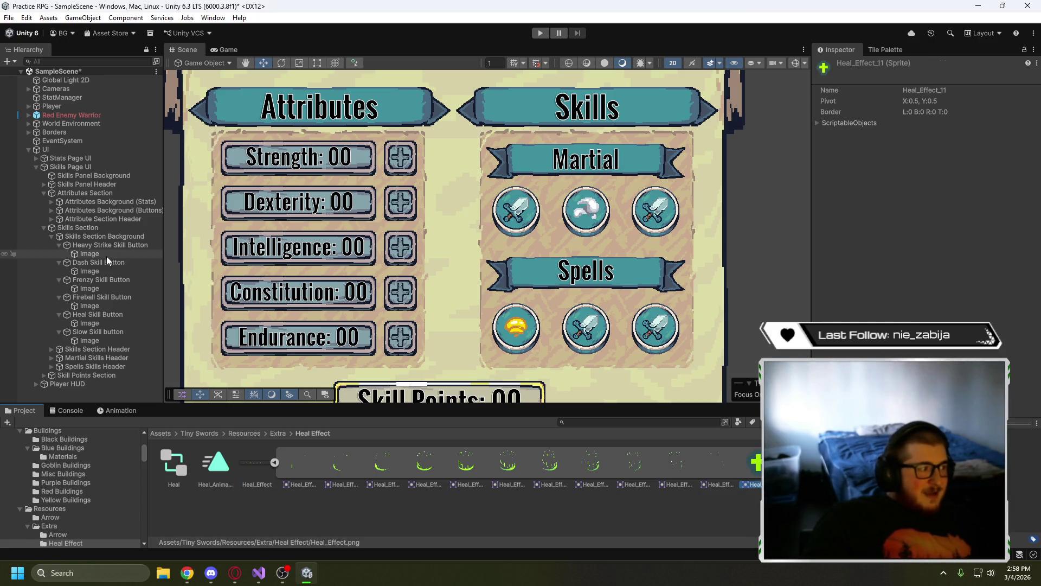
click(102, 323)
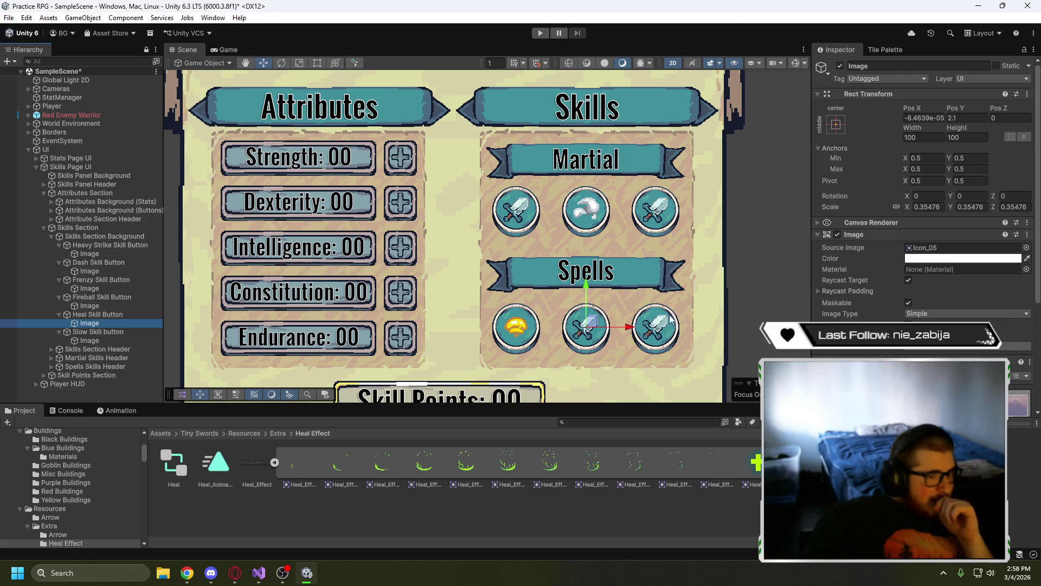
click(920, 248)
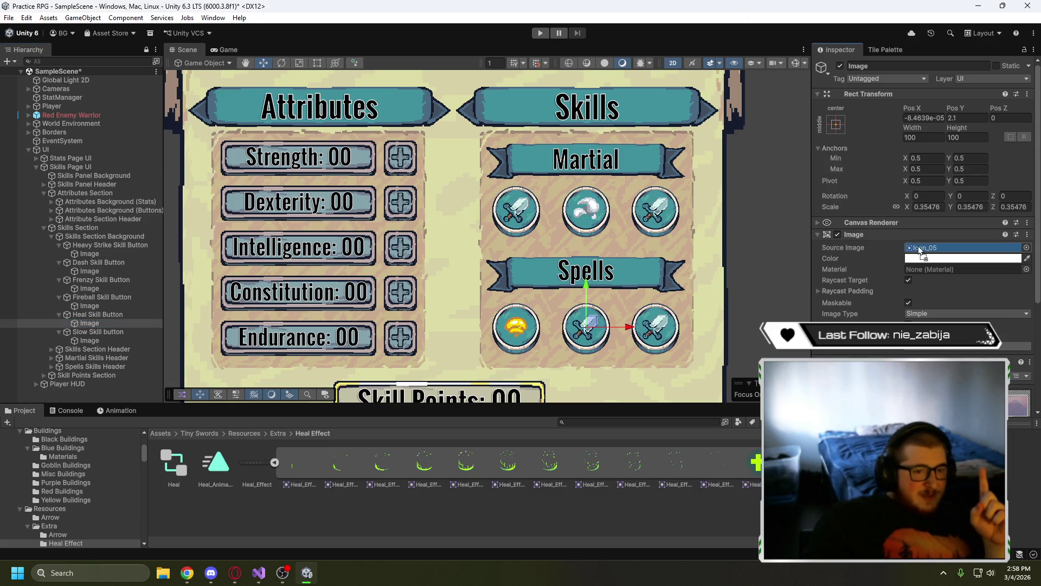
drag(921, 250, 921, 251)
scroll(616, 355, up, 5)
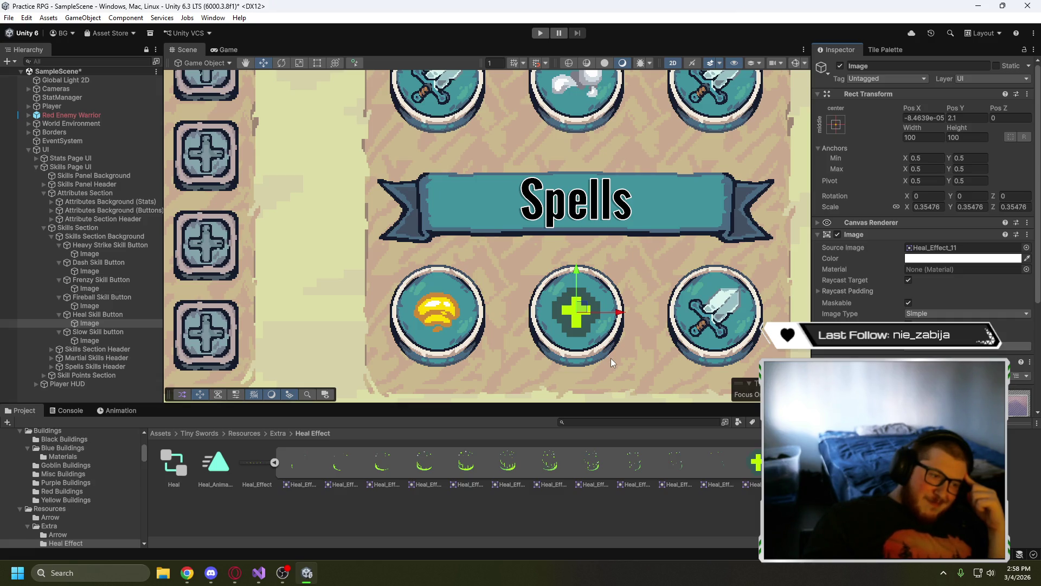
- Zoom the Scene view in and out to inspect the heal button
scroll(603, 353, up, 5)
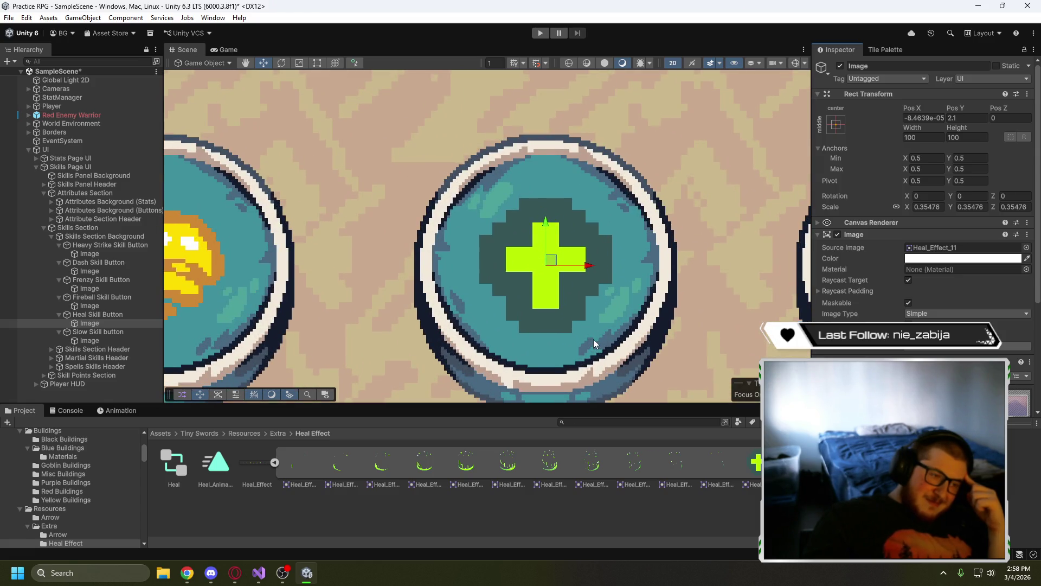
scroll(586, 300, up, 2)
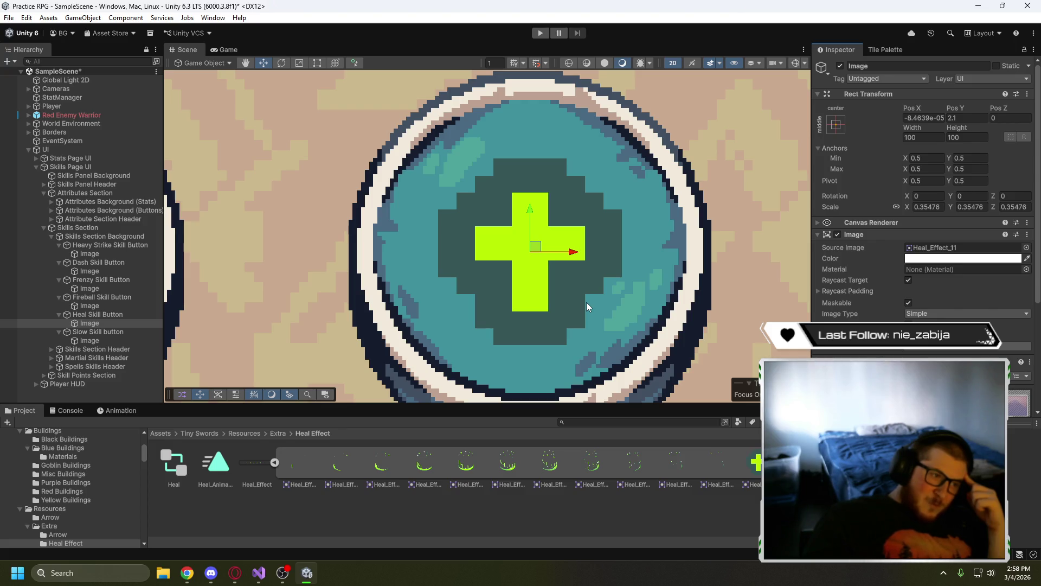
scroll(584, 306, down, 5)
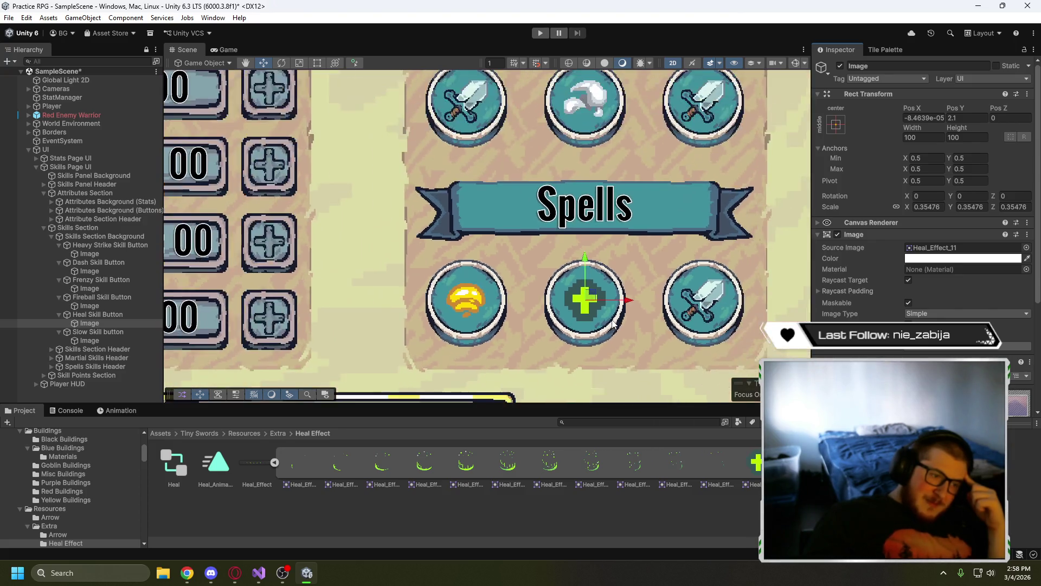
scroll(612, 324, down, 5)
scroll(616, 329, up, 2)
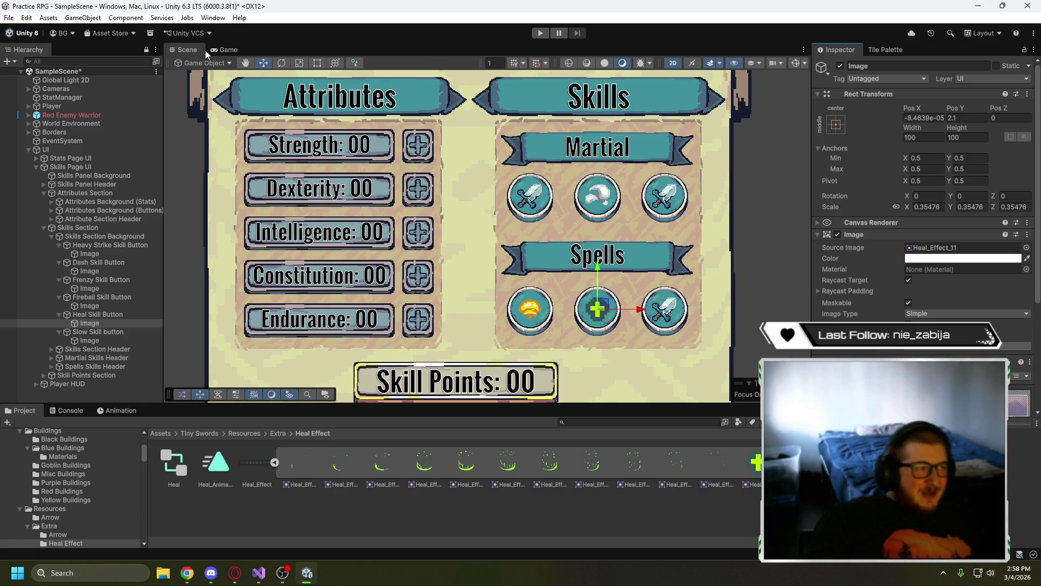
- Check the Skills panel in the Game view, then return to the Scene view
click(225, 50)
scroll(544, 306, up, 4)
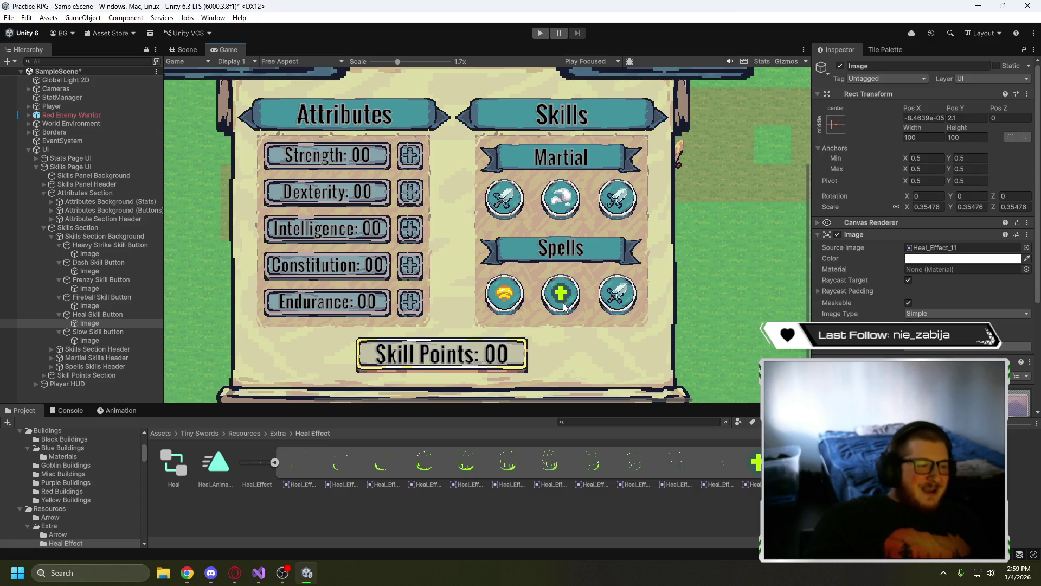
scroll(564, 307, down, 1)
scroll(564, 307, down, 3)
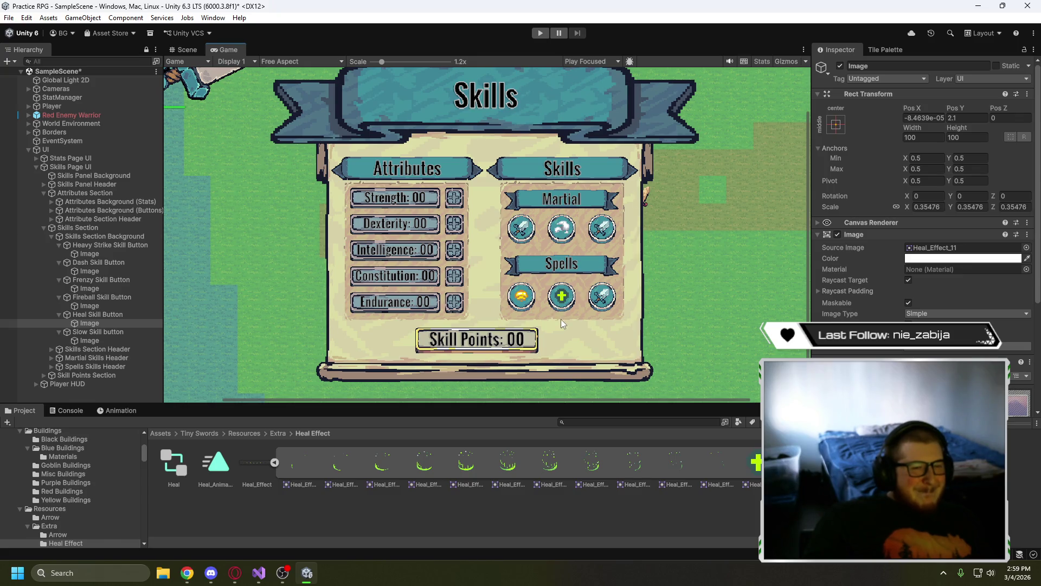
click(187, 51)
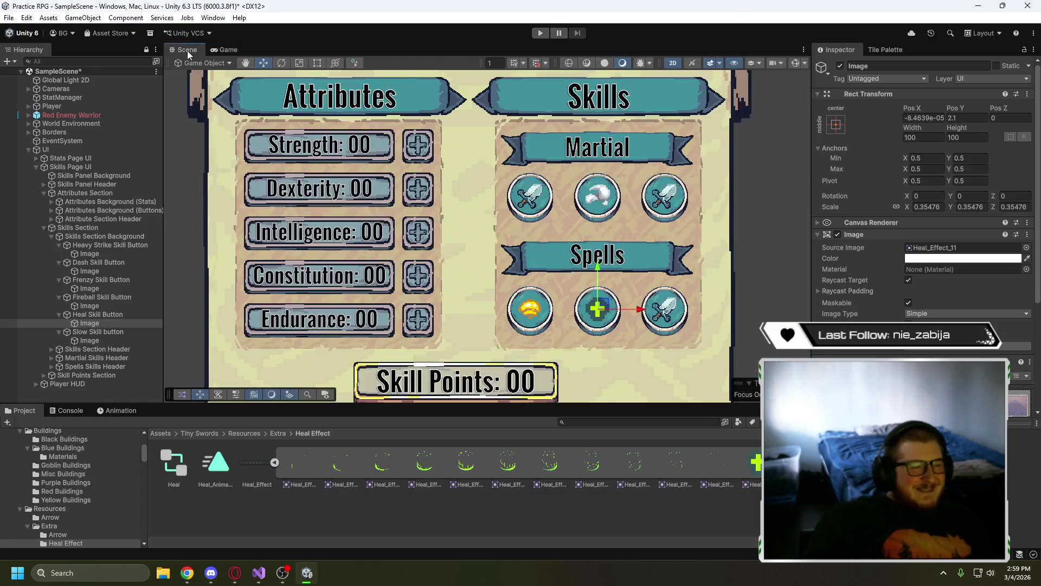
- Select the Heal_Effect sheet and open it zoomed in the Sprite Editor
click(603, 368)
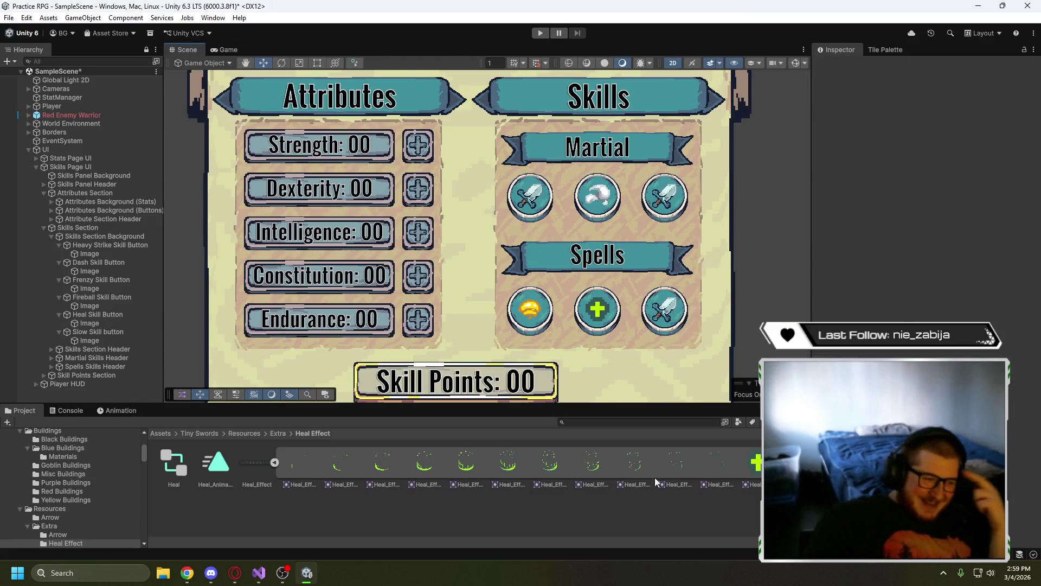
click(256, 465)
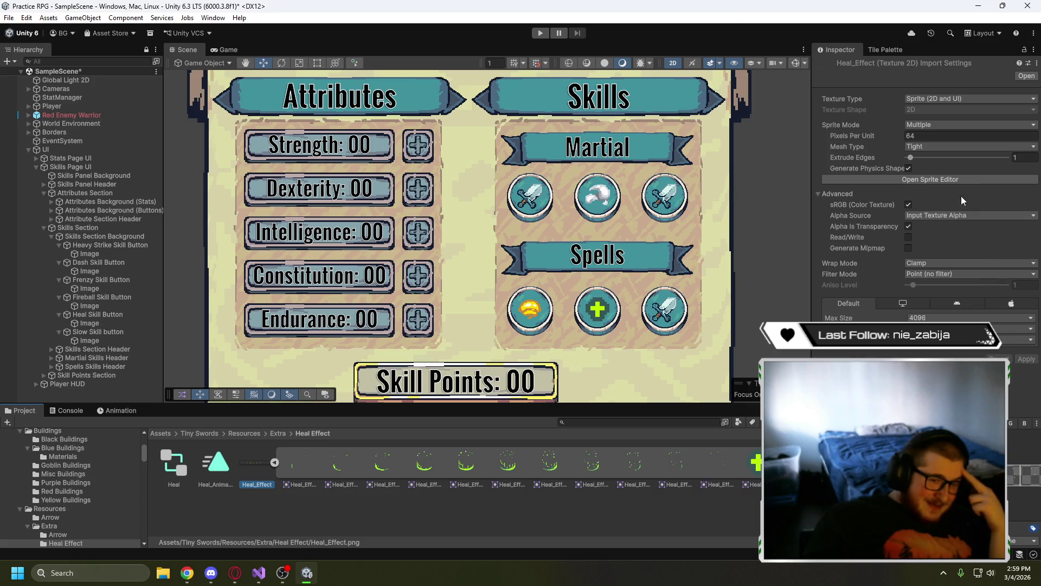
click(955, 179)
scroll(398, 332, up, 5)
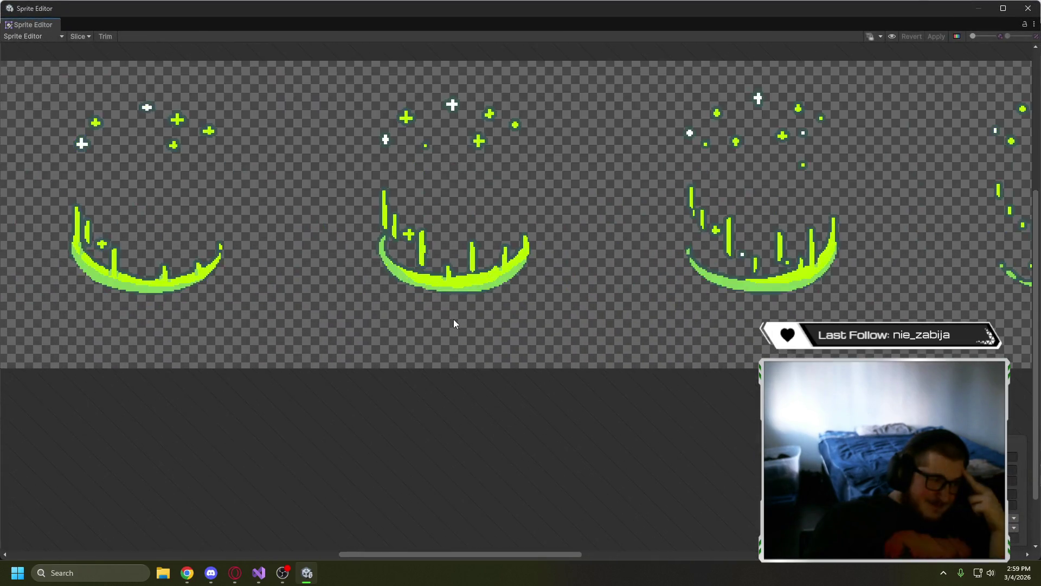
scroll(455, 323, up, 2)
scroll(615, 198, up, 2)
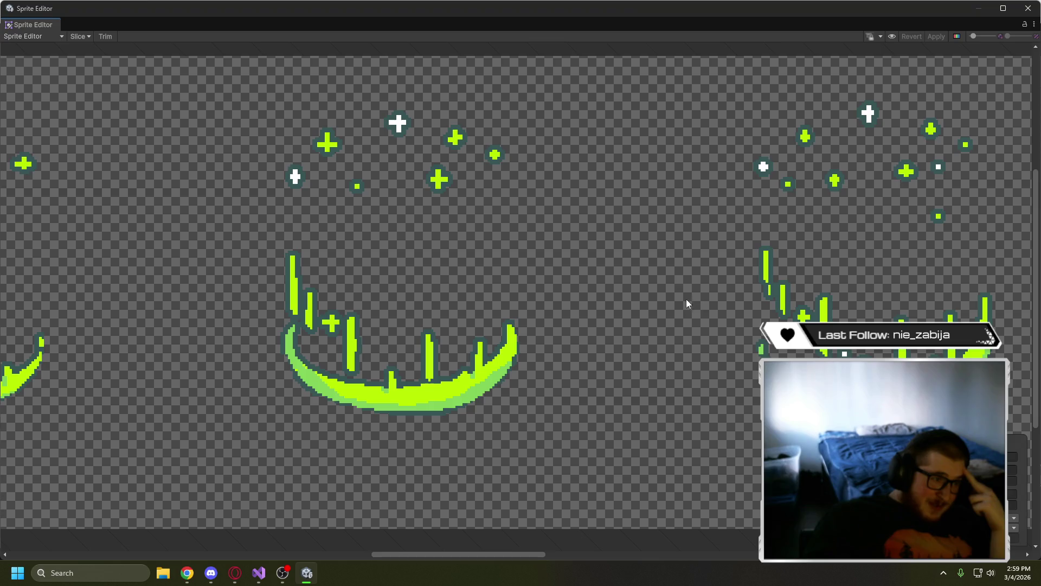
- Pan through the Heal_Effect frames, then close the Sprite Editor
drag(694, 266, 405, 267)
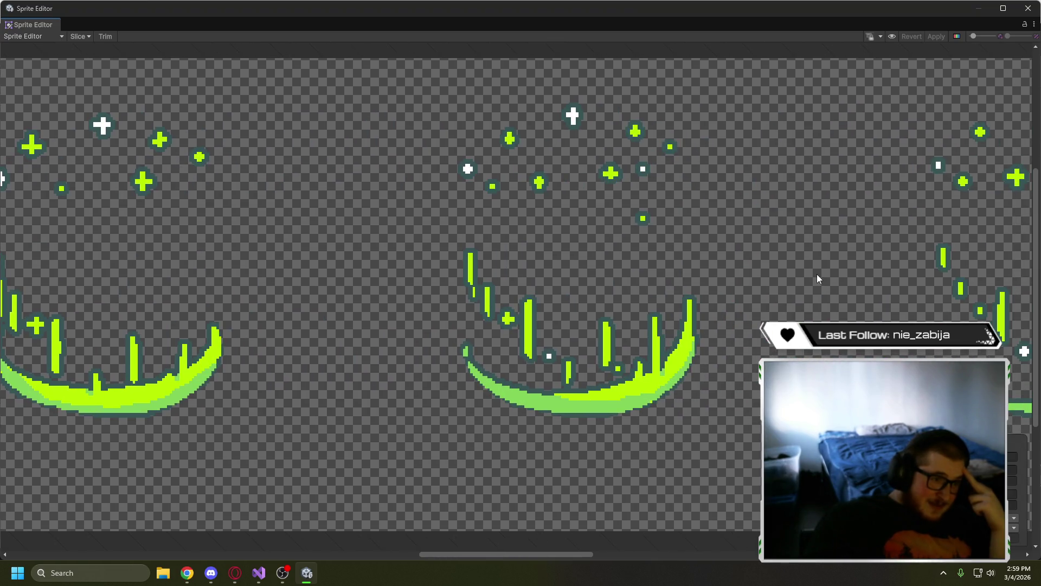
drag(826, 274, 521, 274)
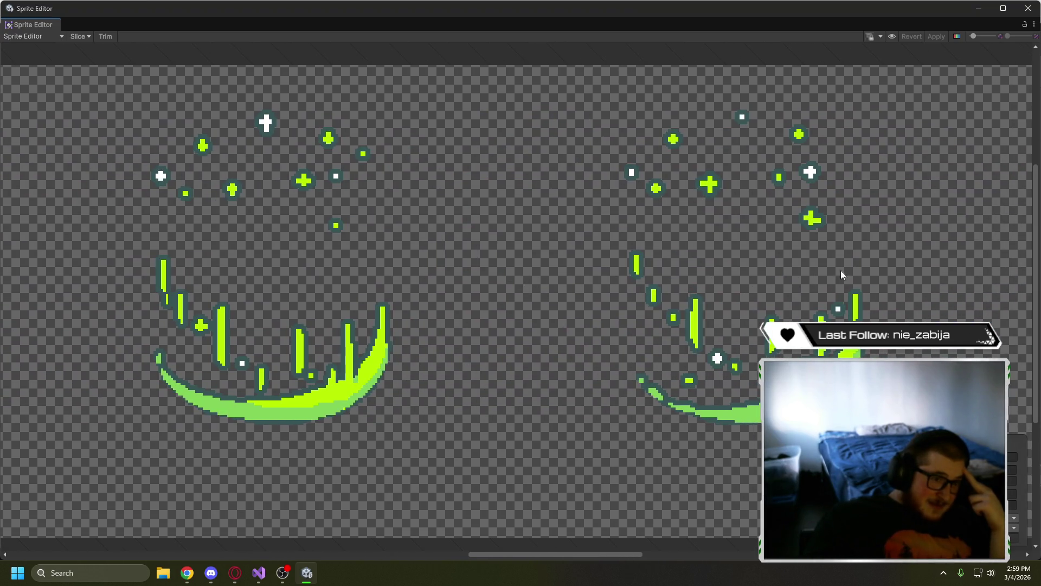
drag(910, 278, 471, 254)
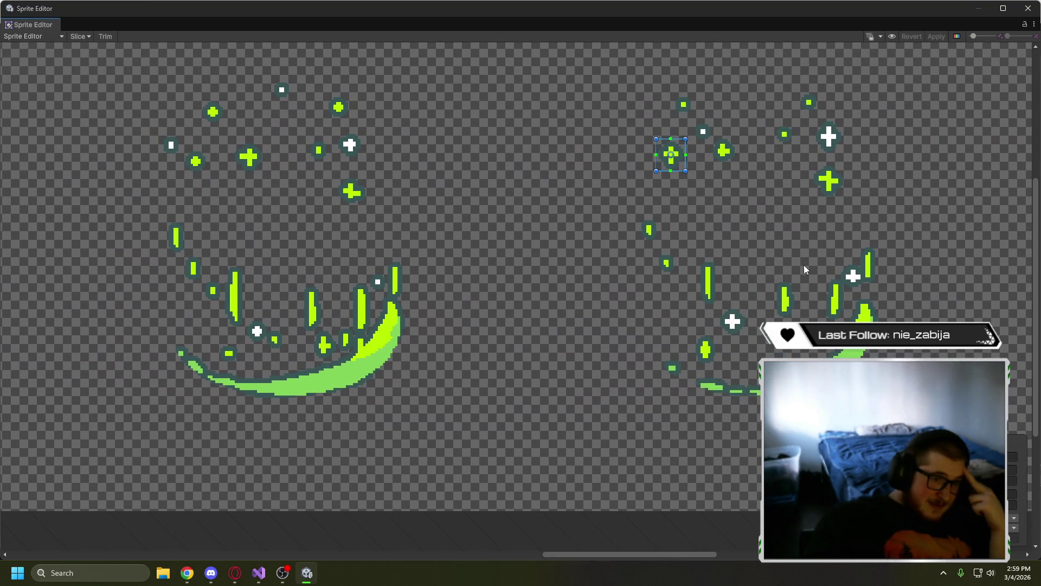
drag(804, 264, 402, 275)
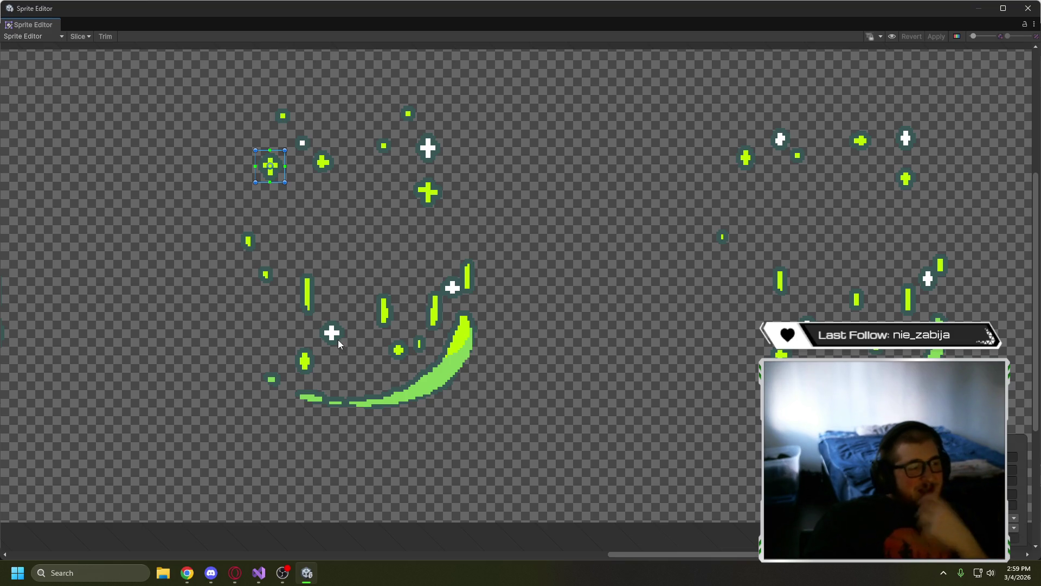
scroll(360, 209, down, 10)
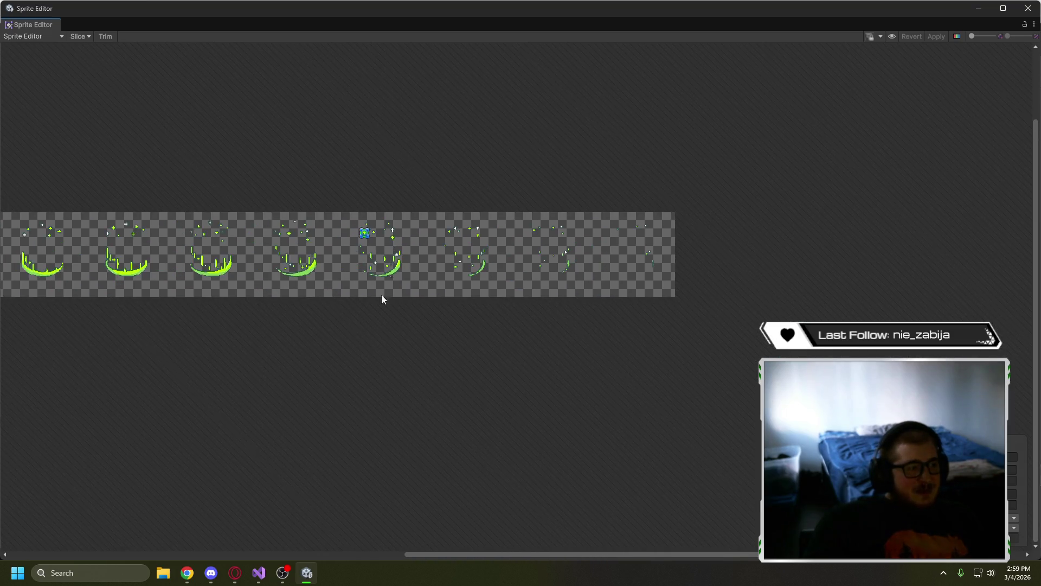
mouse_move(382, 294)
mouse_down()
mouse_move(684, 337)
mouse_move(551, 332)
mouse_up()
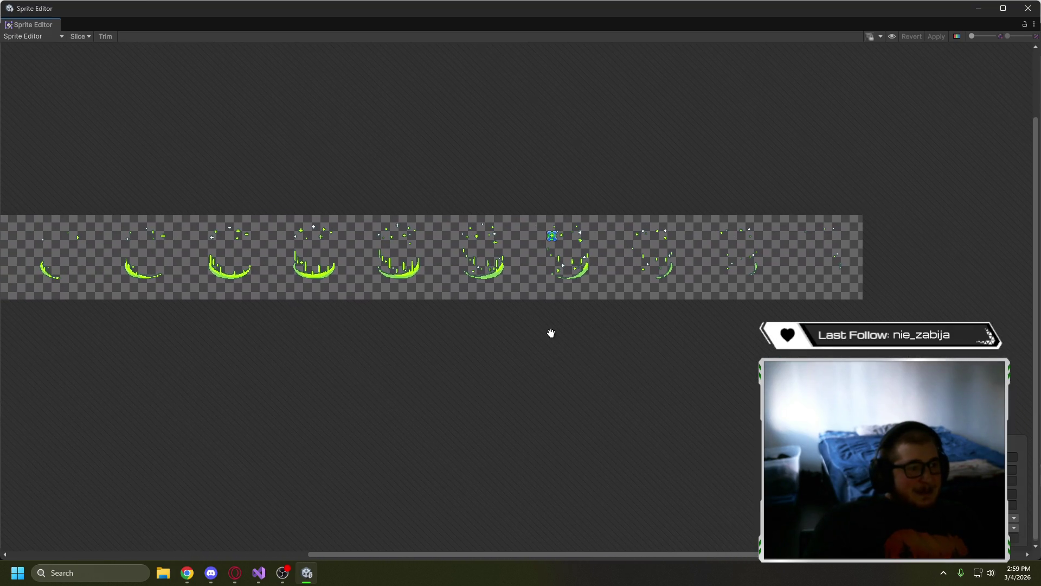
click(1028, 8)
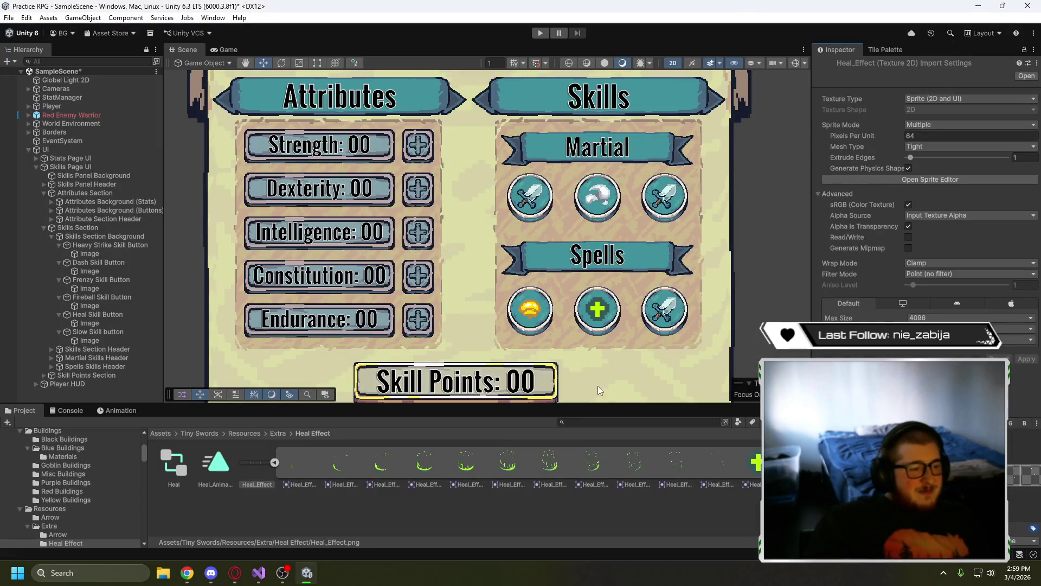
- Reopen Heal_Effect in the Sprite Editor and select the white cross sprite rect
click(265, 461)
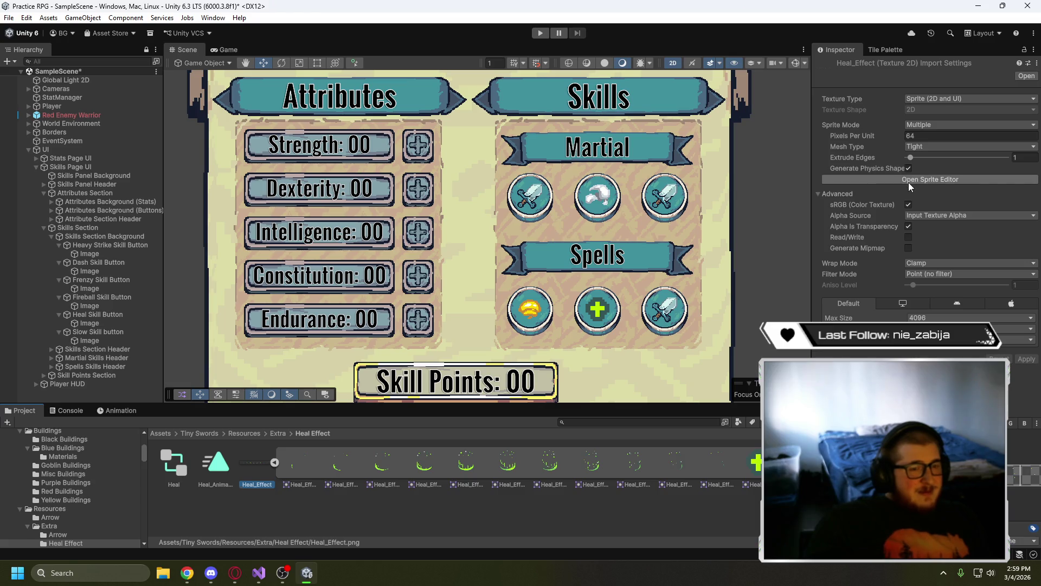
click(909, 181)
scroll(638, 278, up, 10)
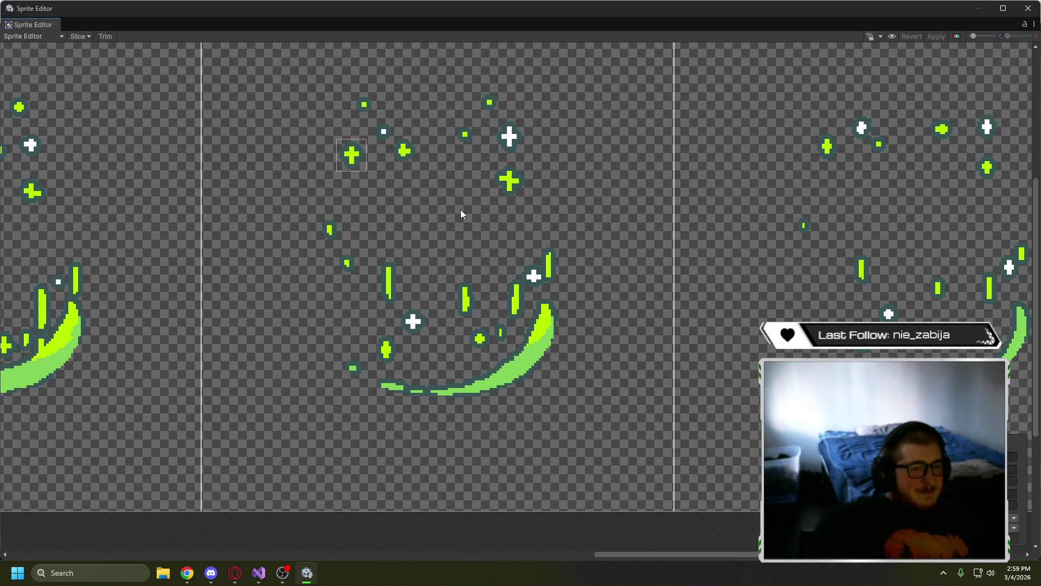
click(460, 209)
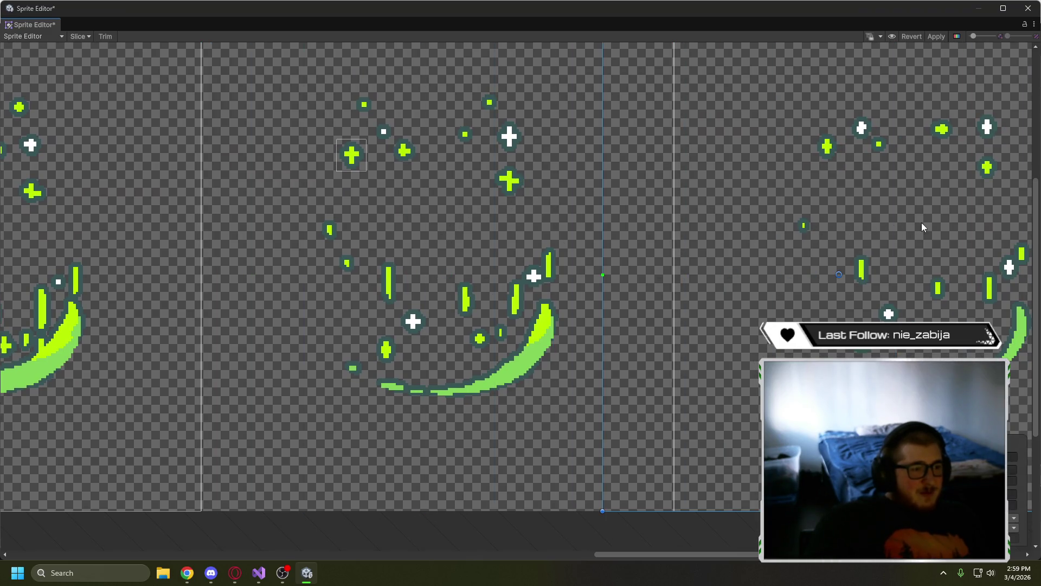
click(352, 158)
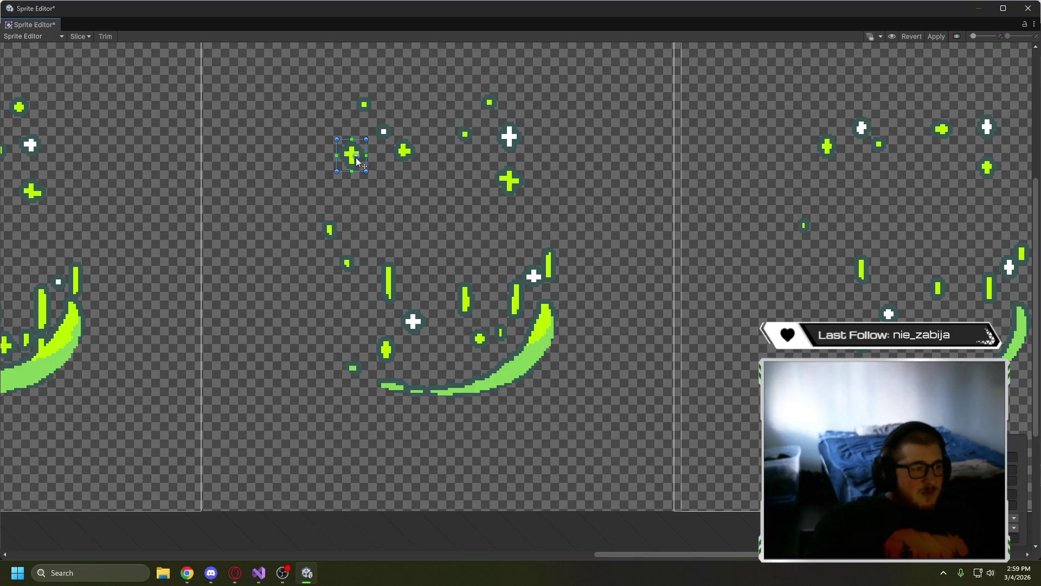
click(356, 161)
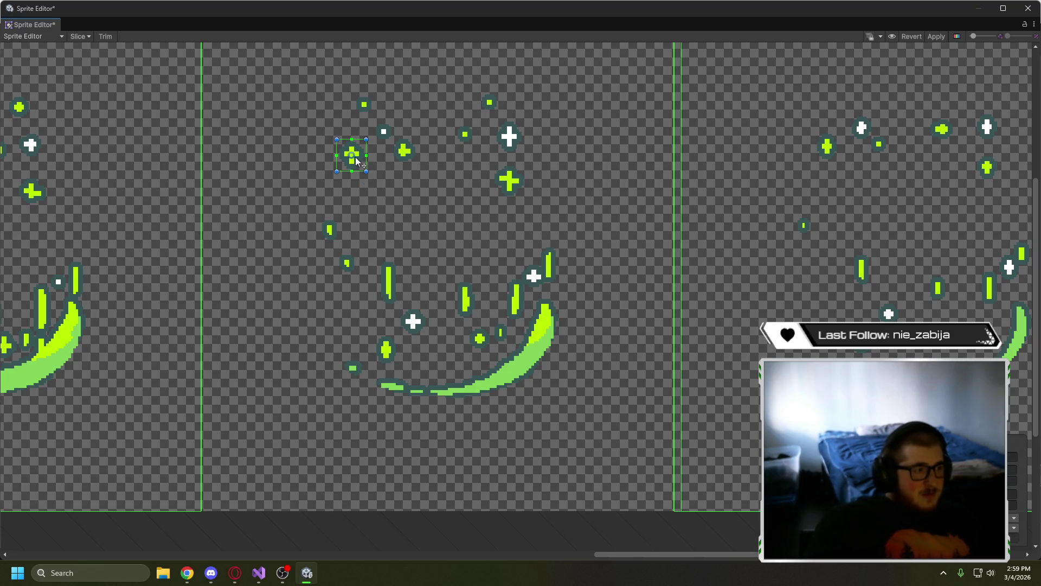
click(415, 320)
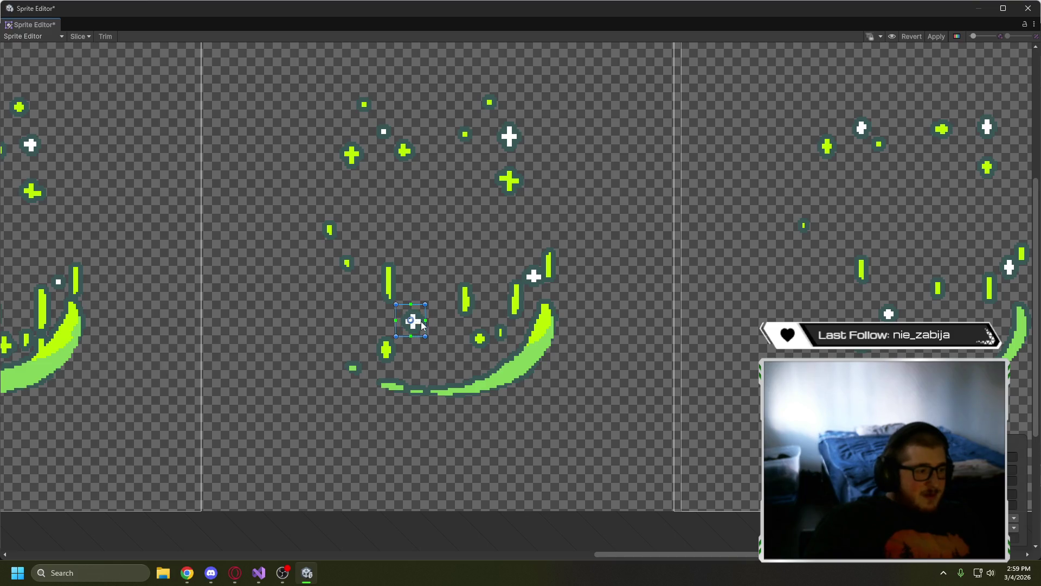
- Raise the cross rect's bottom edge and move the frame rect back onto the grid
scroll(424, 326, up, 5)
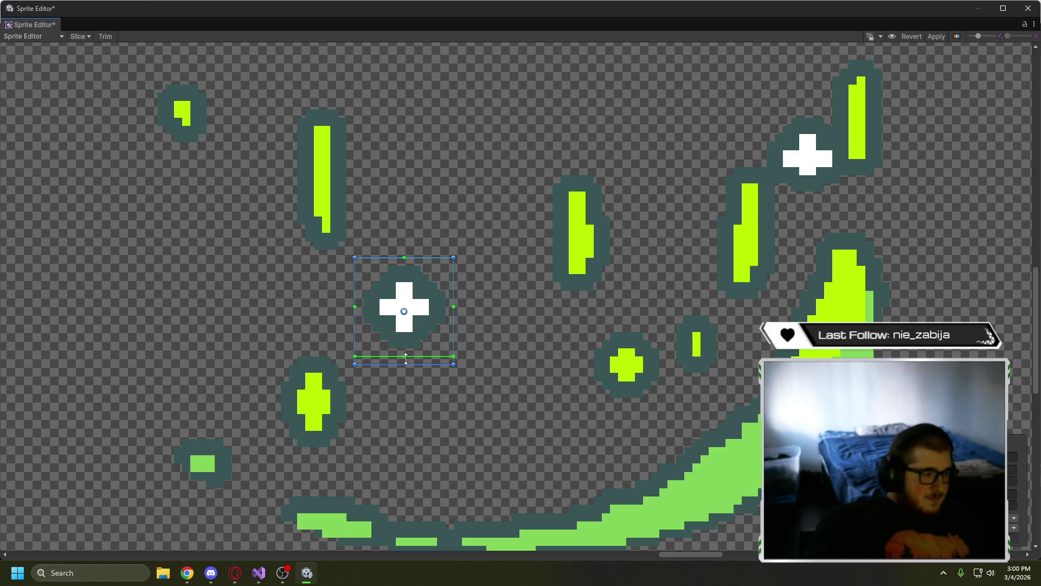
drag(417, 365, 418, 359)
scroll(425, 297, down, 10)
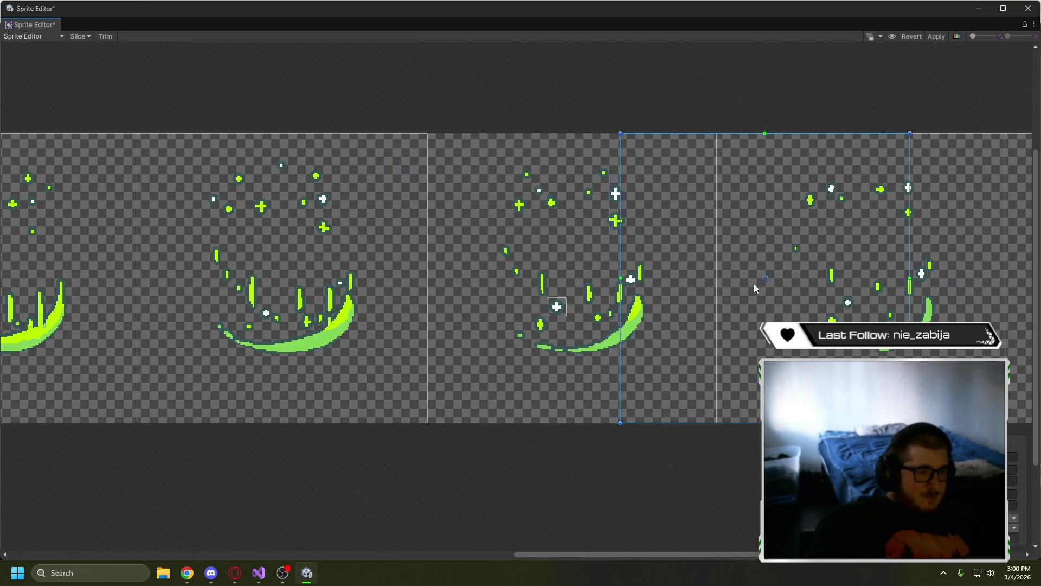
drag(754, 284, 563, 279)
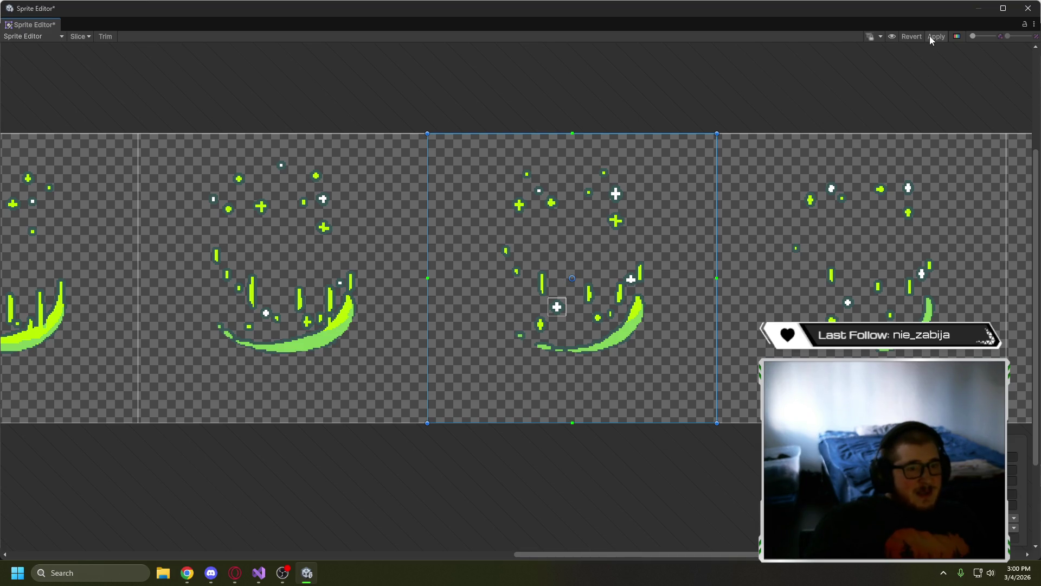
- Apply the edited sprite rectangles without re-slicing
click(60, 38)
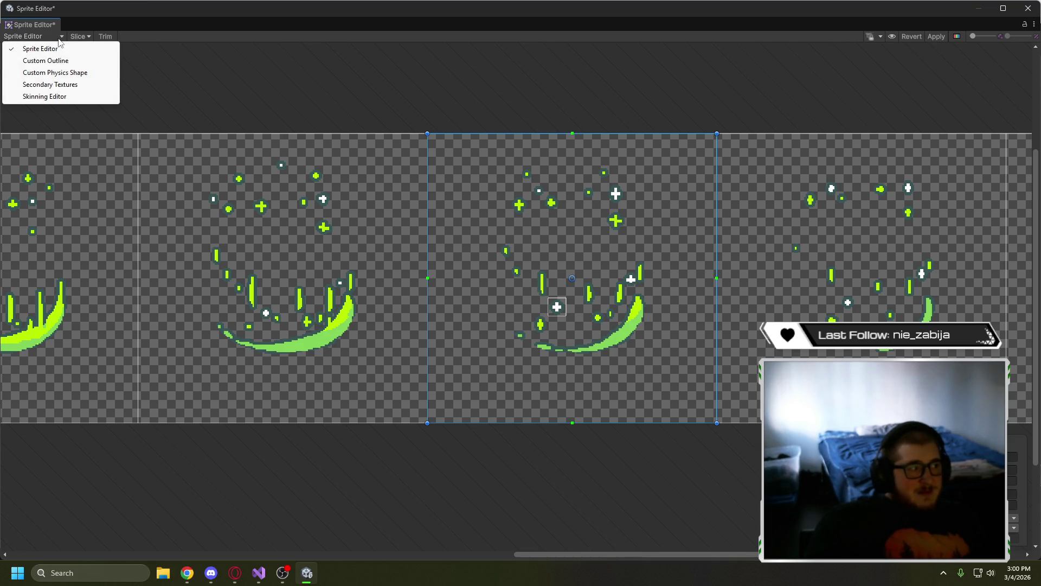
click(79, 36)
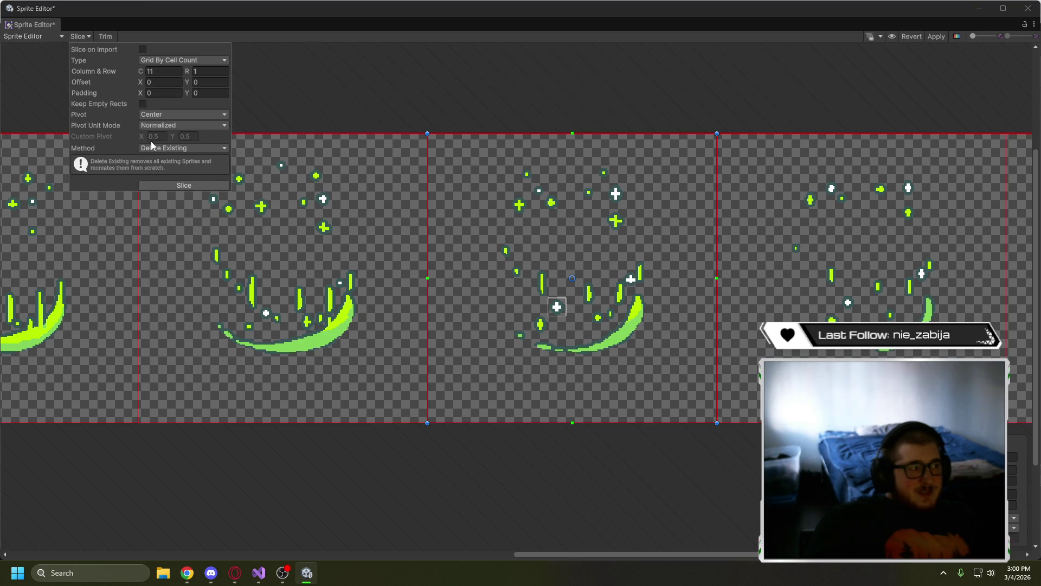
click(531, 83)
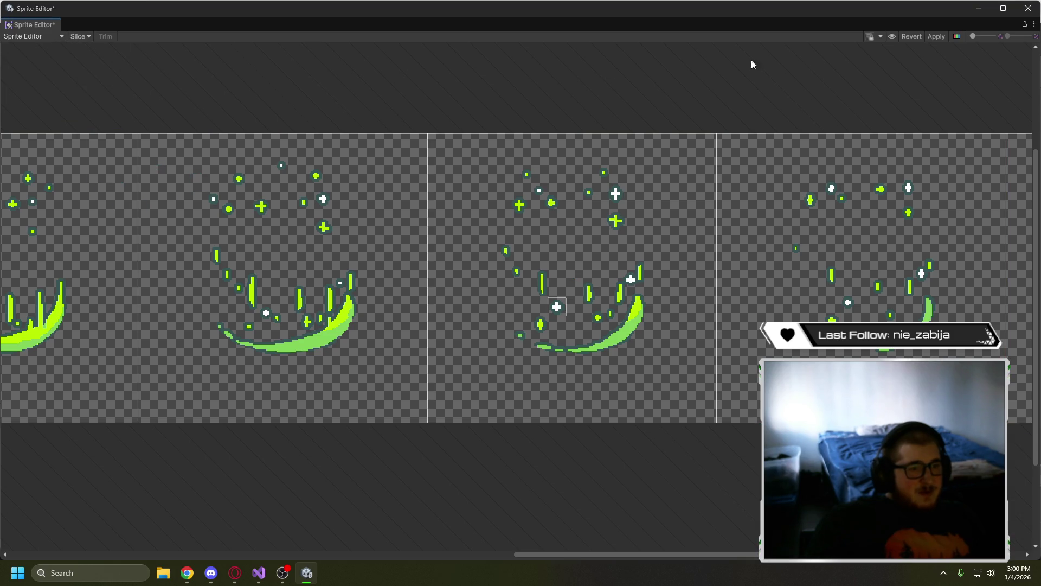
click(937, 37)
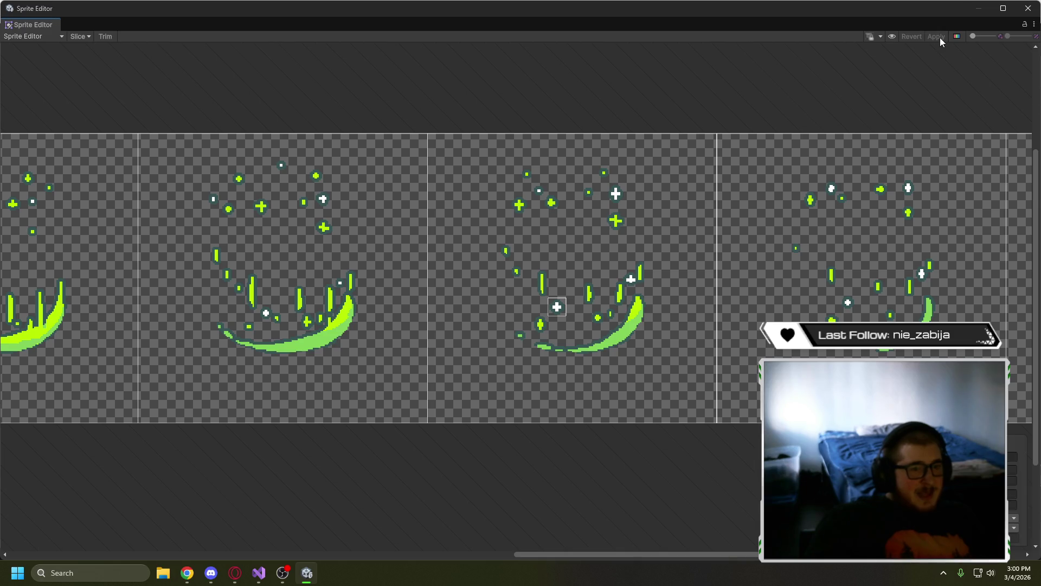
- Close the Sprite Editor and select the Heal Skill button's icon image
click(1028, 9)
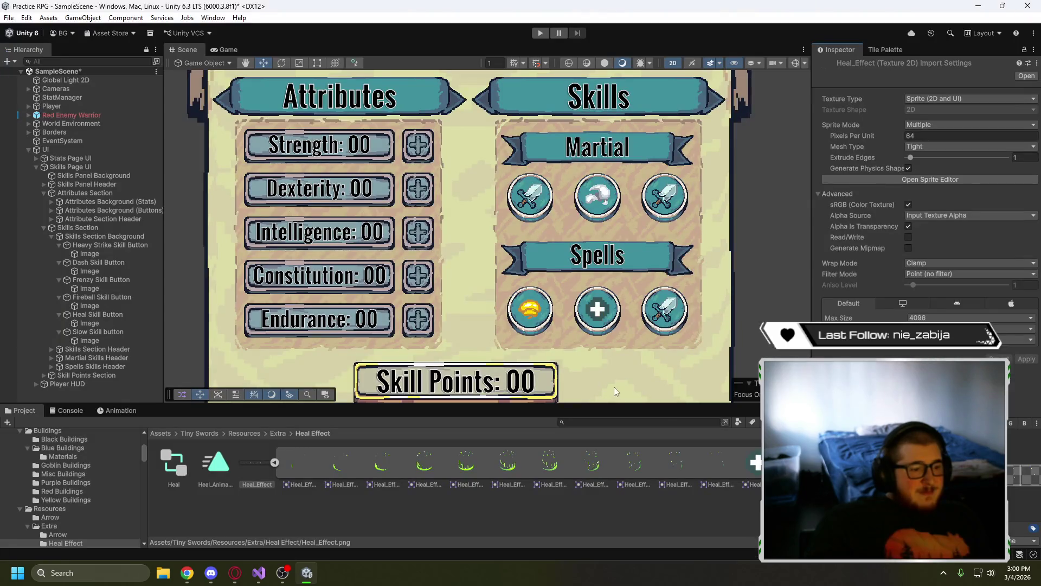
scroll(604, 321, up, 8)
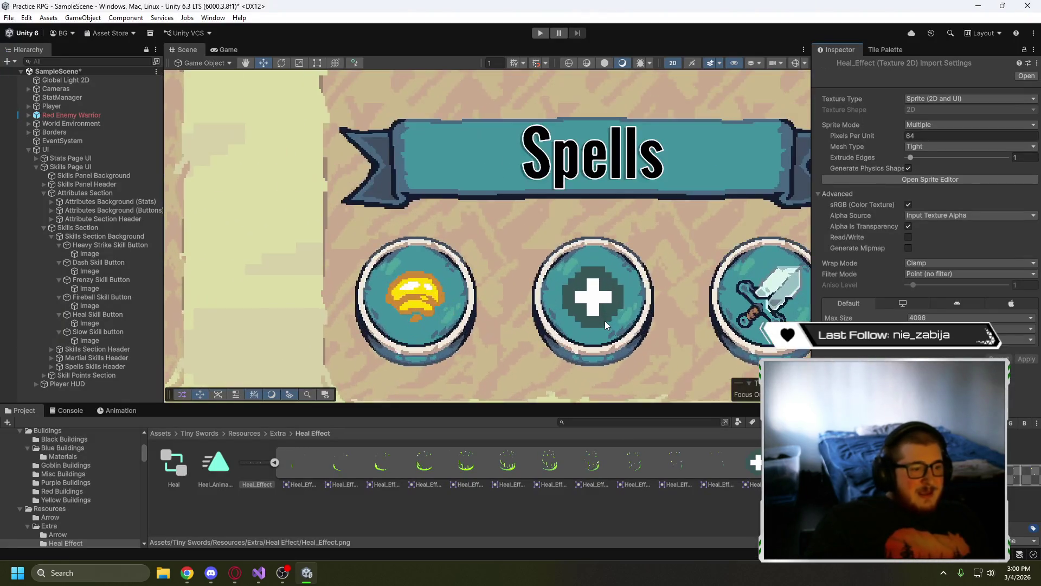
click(754, 464)
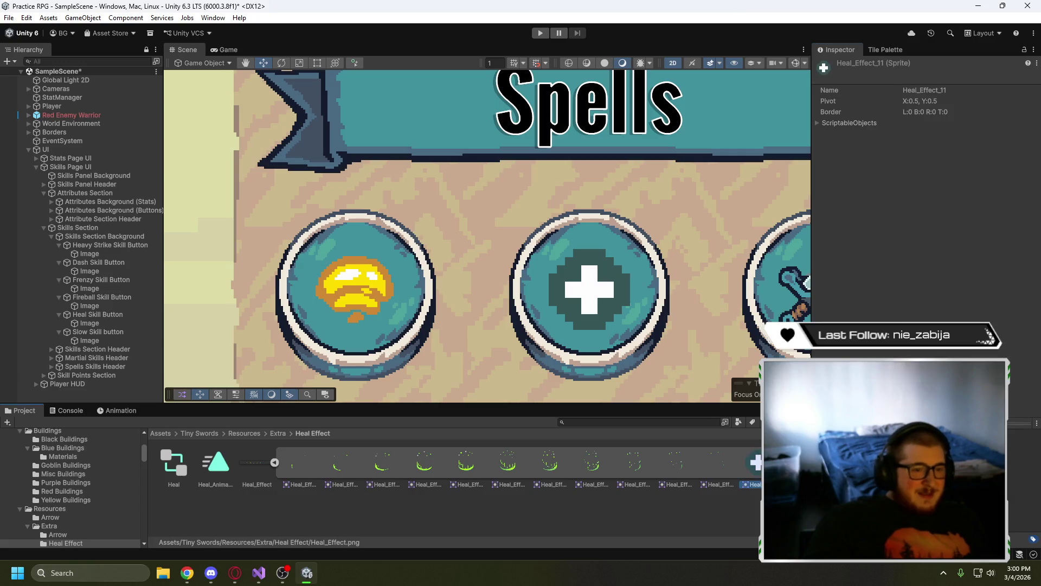
click(95, 323)
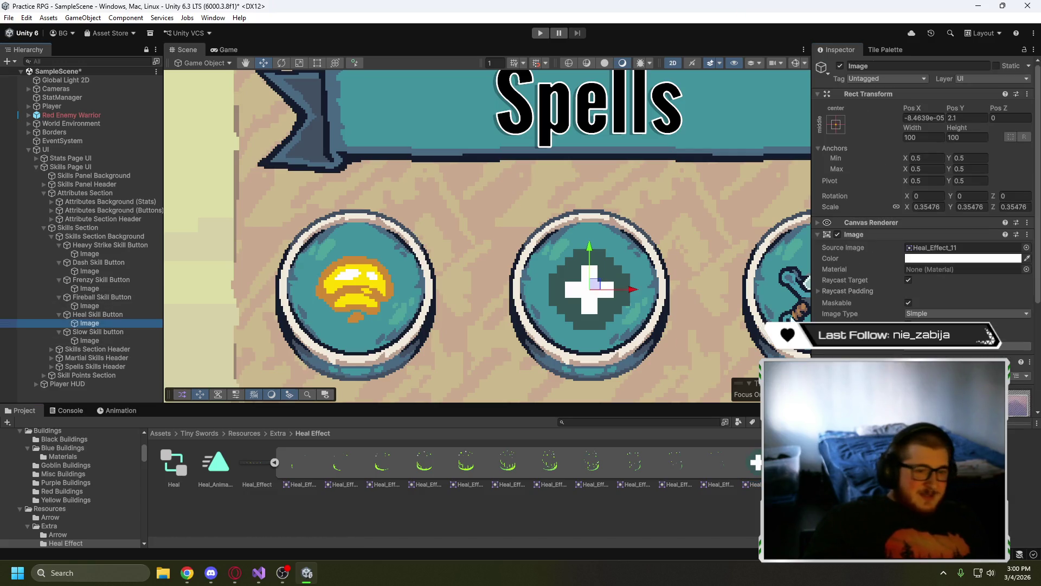
- Tint the heal icon a bright green in the colour picker
click(934, 259)
drag(955, 272, 946, 251)
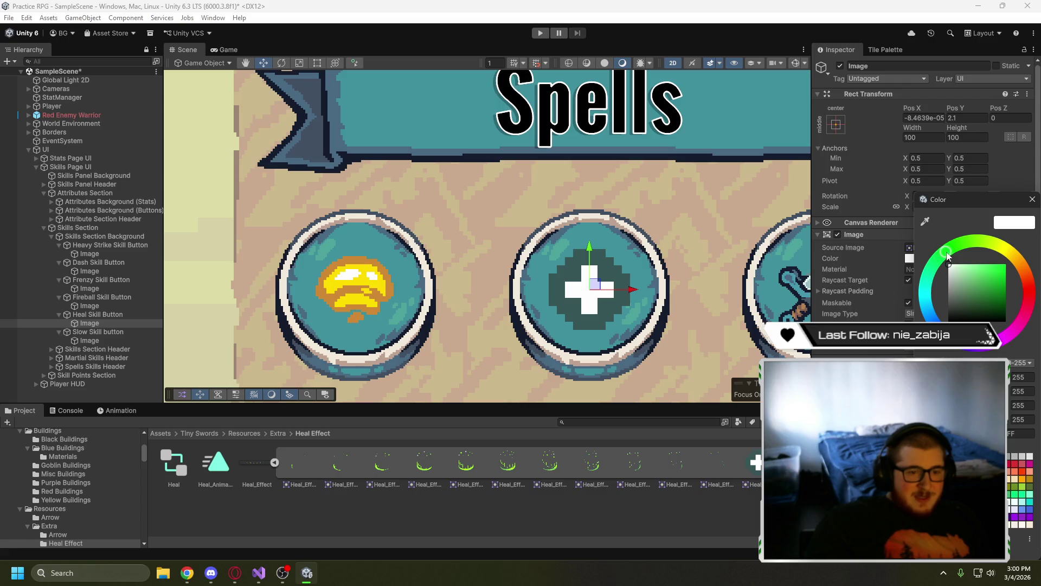
click(997, 300)
drag(997, 301, 997, 278)
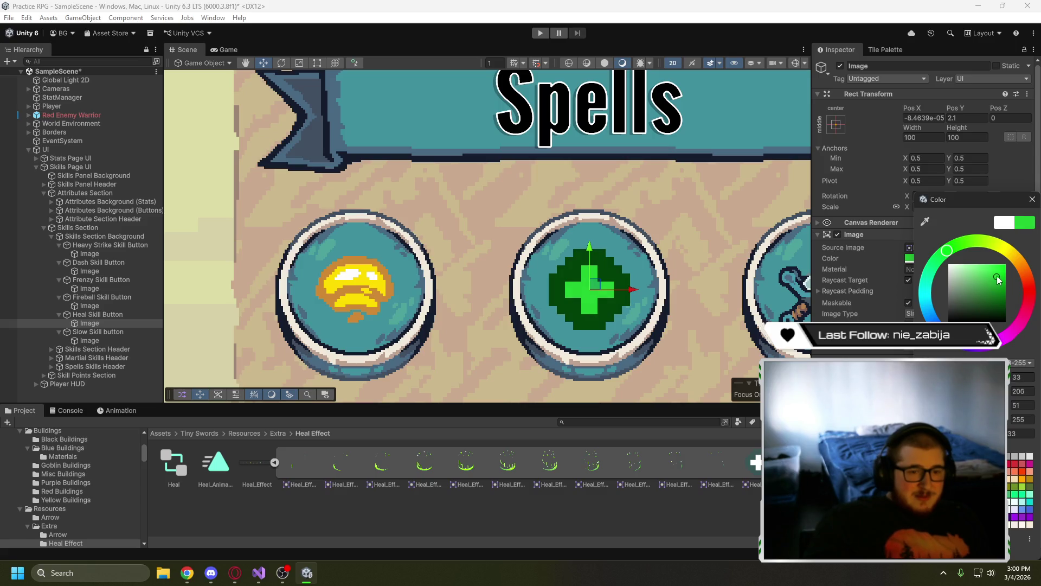
drag(1000, 279, 1000, 275)
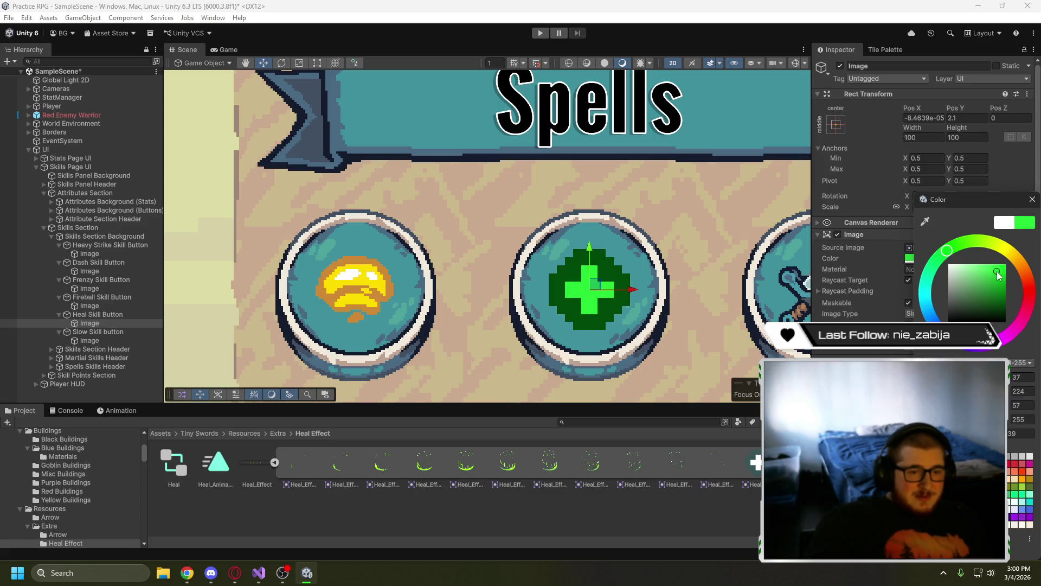
- Zoom out to the whole Skills panel, deselect, and collapse Heal_Effect's frames
scroll(724, 323, down, 6)
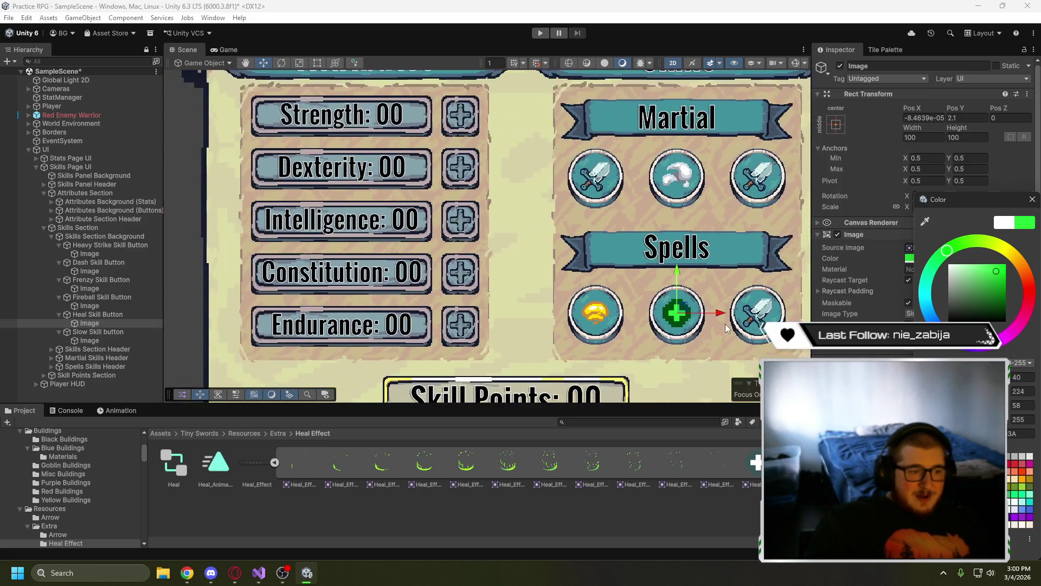
drag(724, 323, 563, 287)
scroll(563, 287, down, 5)
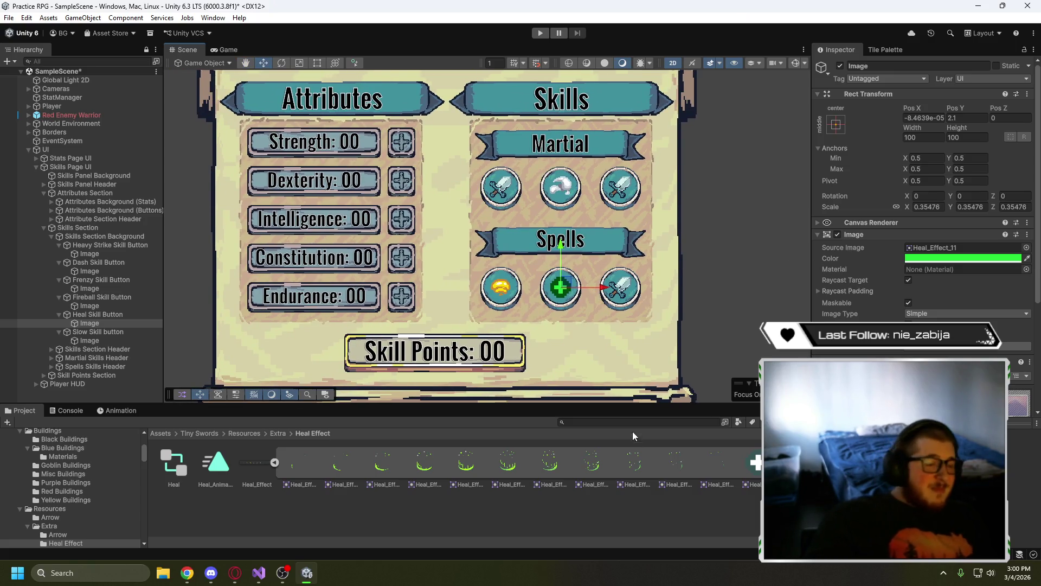
click(448, 497)
click(276, 463)
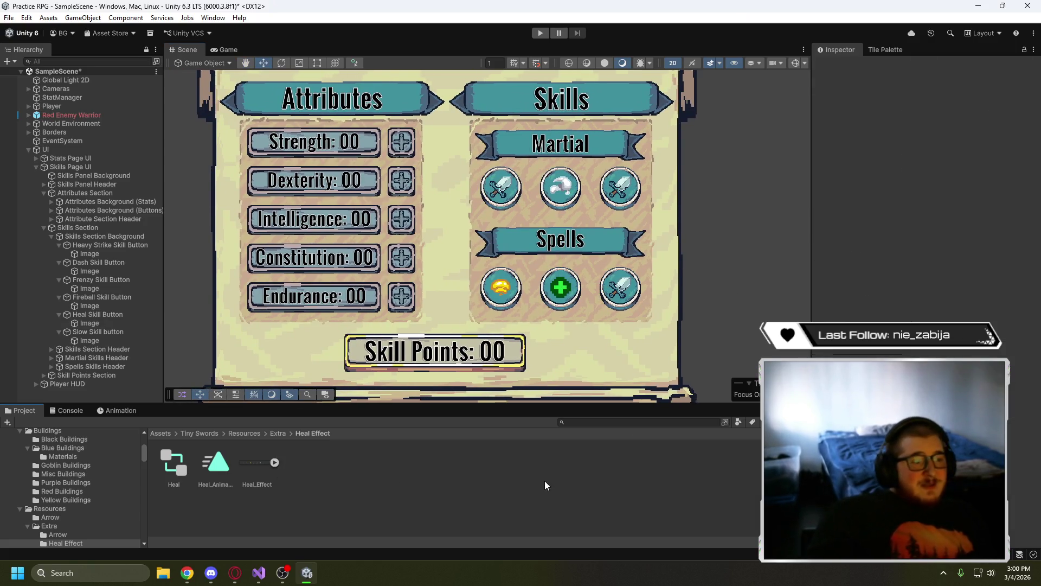
- Select the Slow Skill button's image and locate the Tool_03 sword sprite in Resources > Tools
click(102, 340)
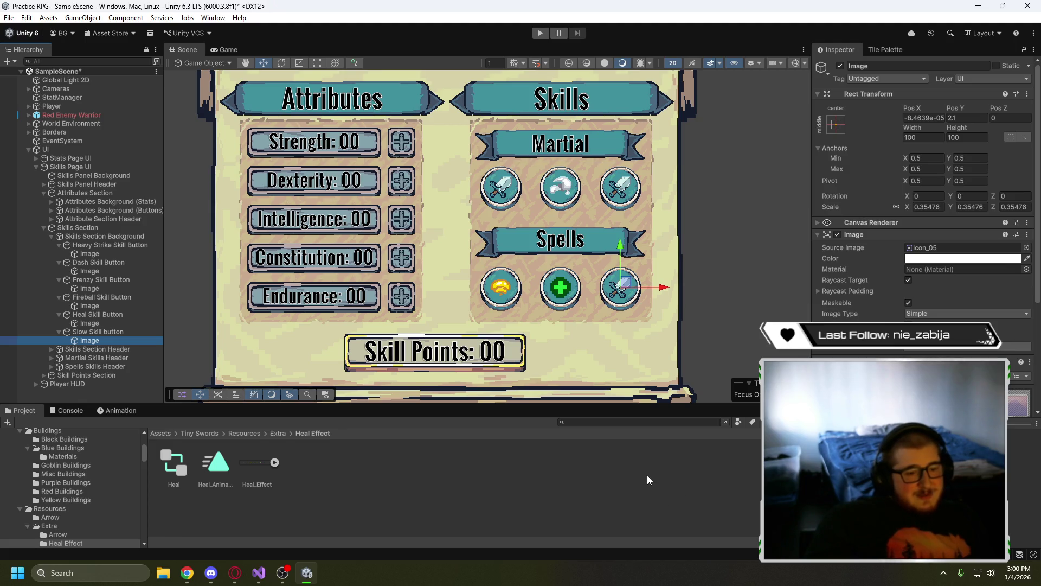
click(246, 432)
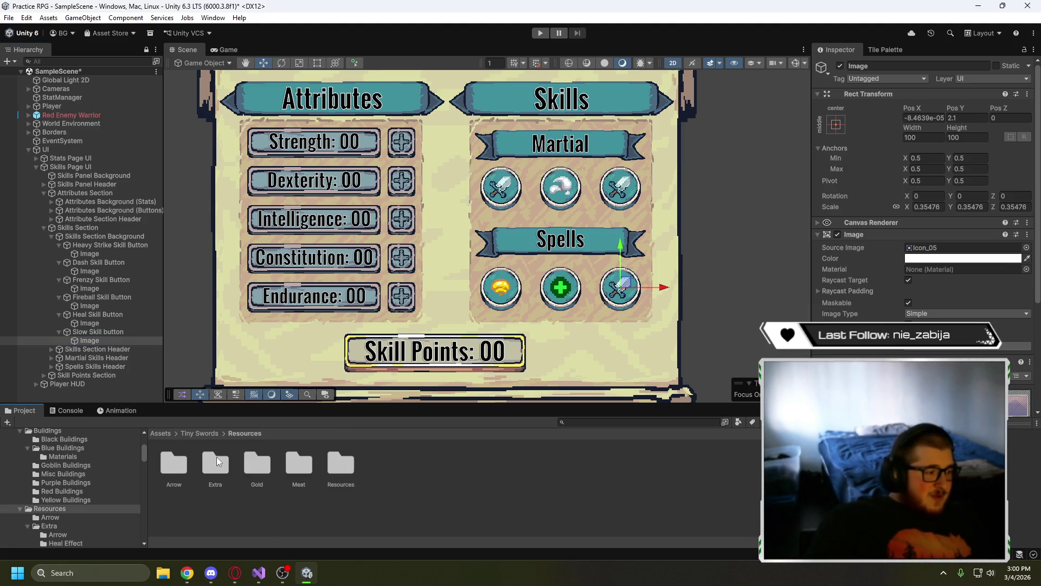
click(215, 464)
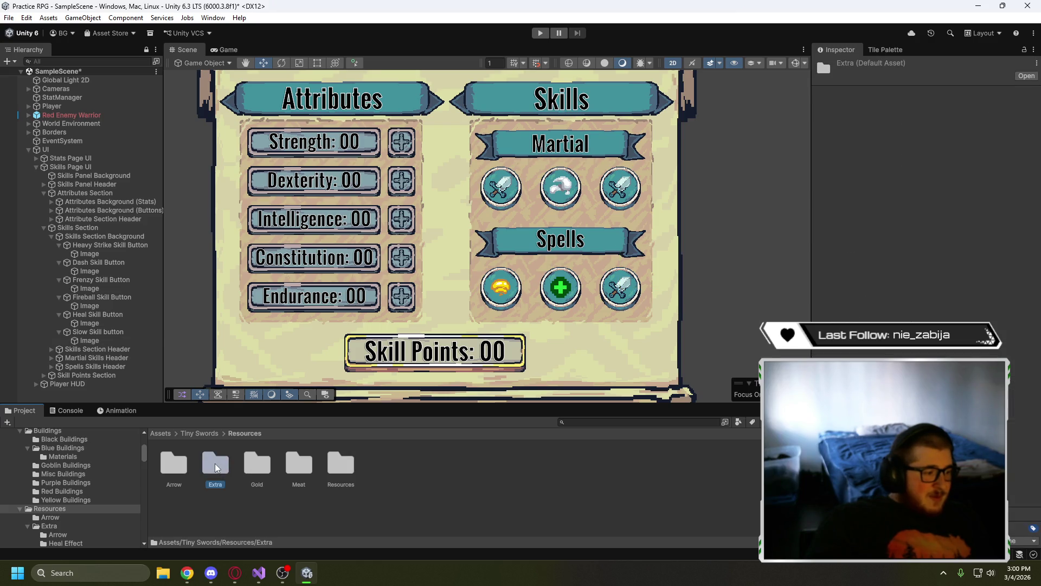
click(252, 463)
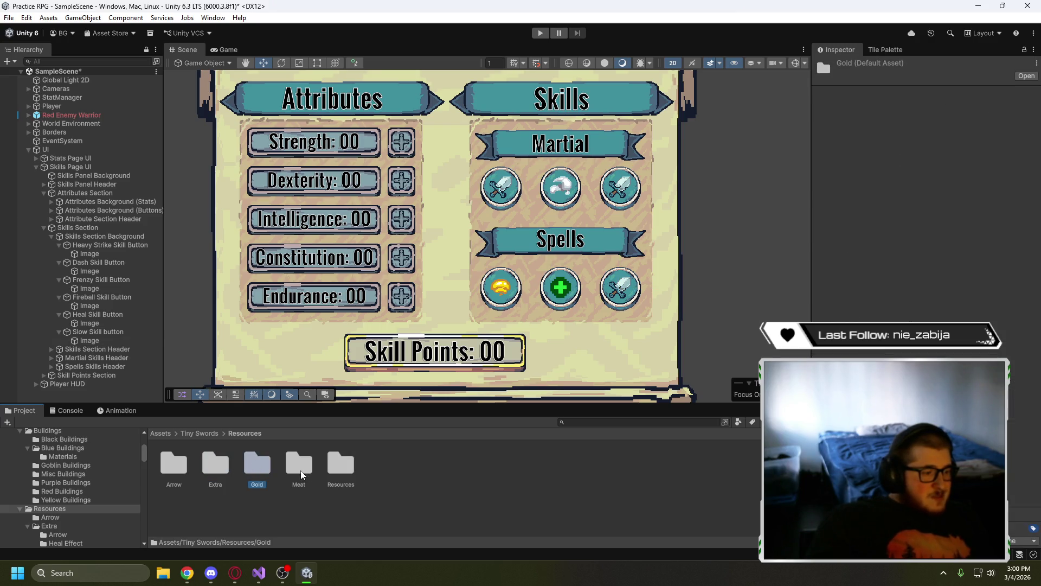
click(300, 470)
double_click(341, 465)
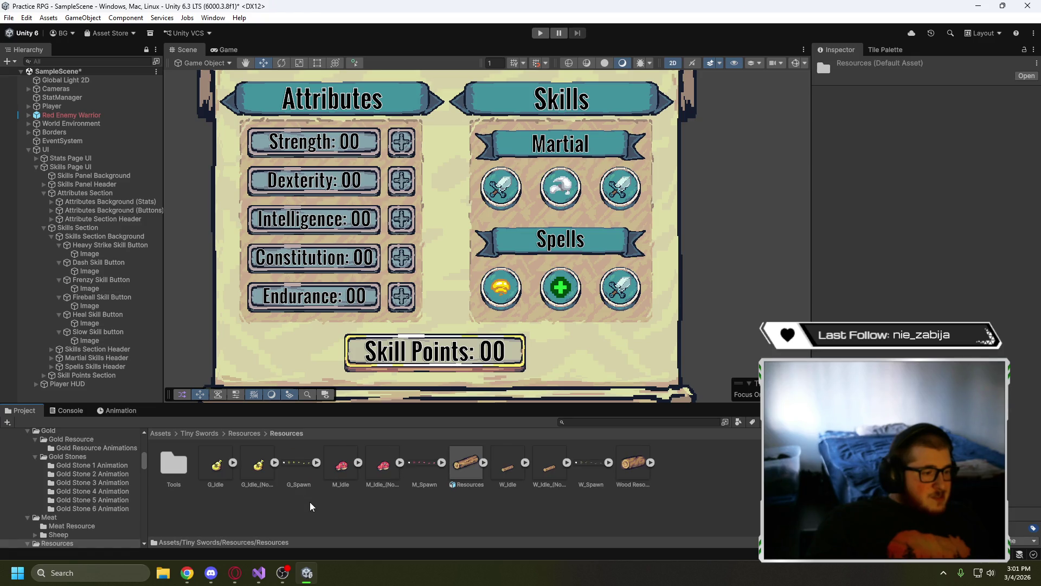
double_click(176, 464)
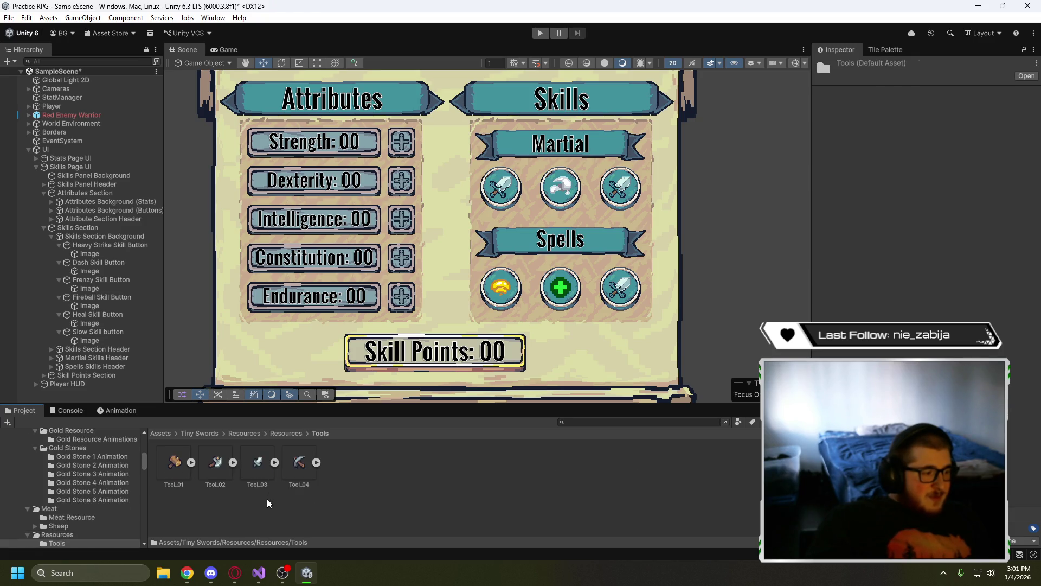
click(253, 466)
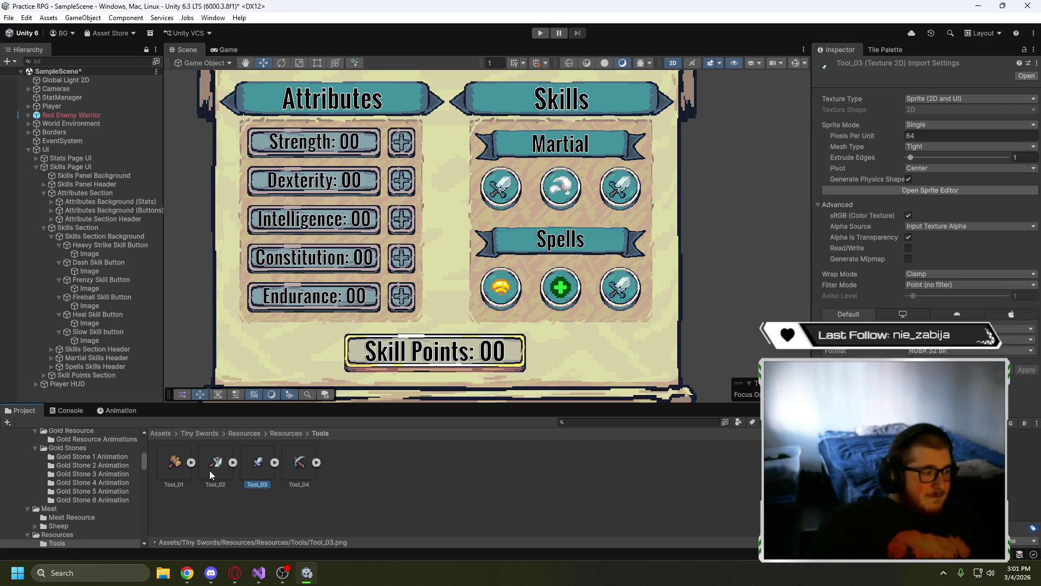
click(274, 462)
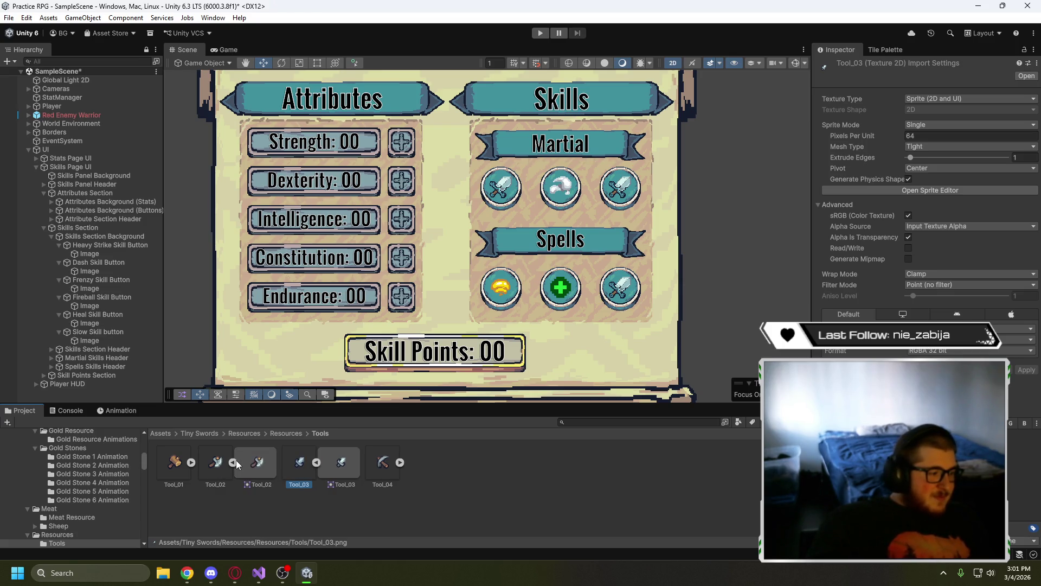
- Open Special Effects > Water Splash and expand the Water Splash sprite sheet's frames
click(246, 433)
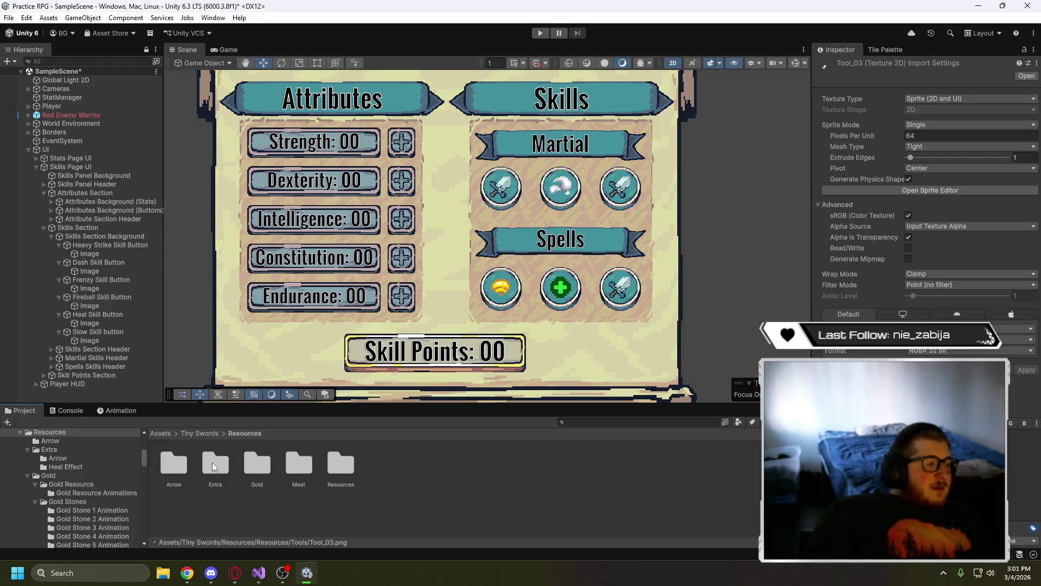
click(213, 434)
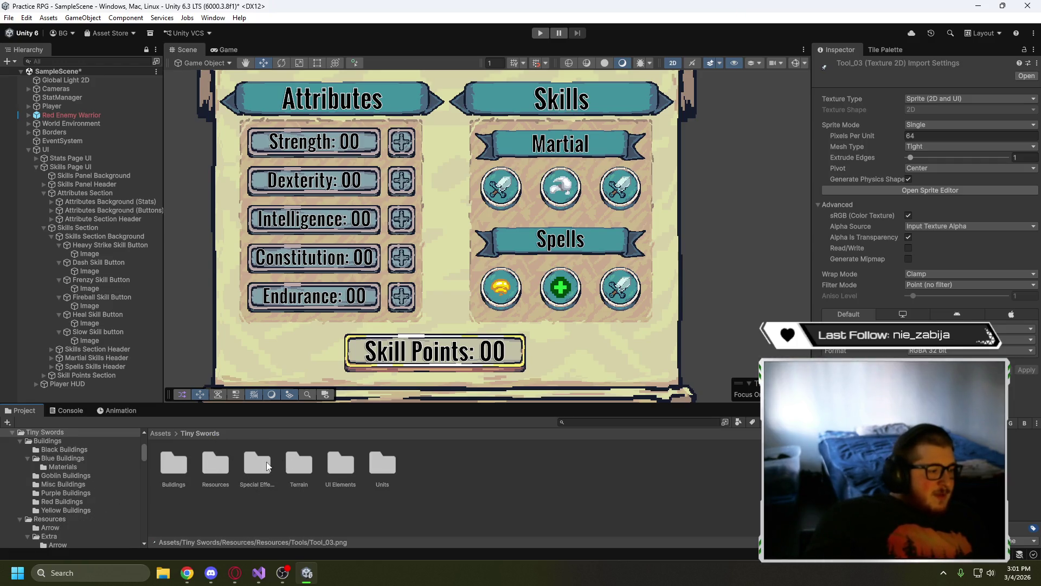
double_click(213, 465)
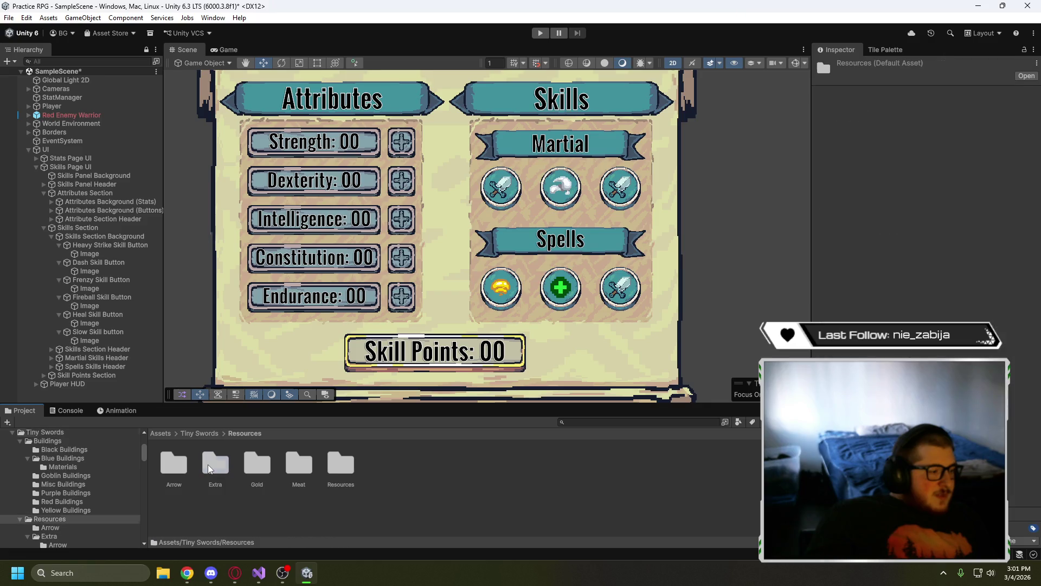
click(207, 434)
double_click(250, 463)
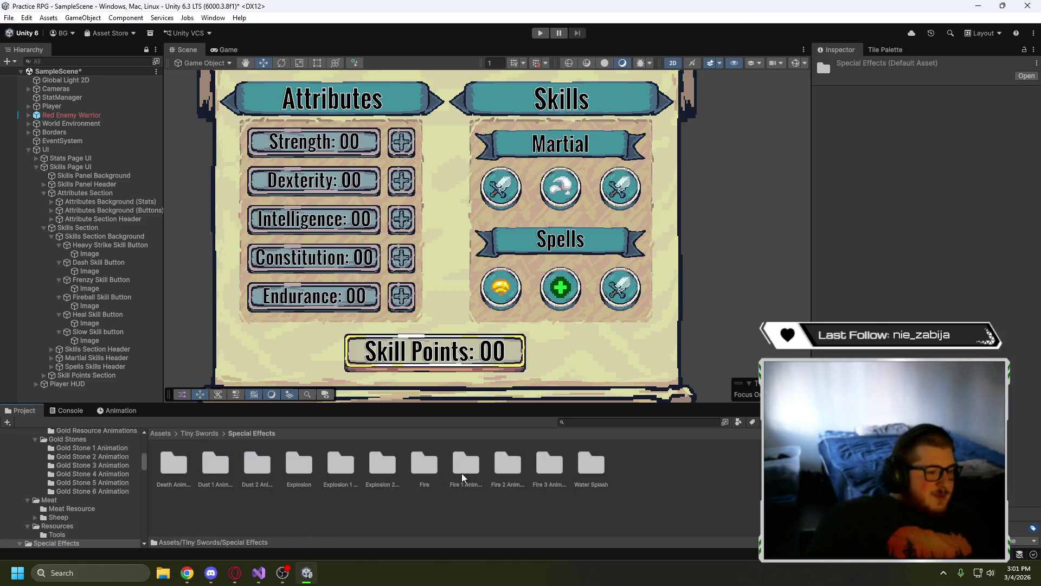
click(602, 466)
double_click(602, 467)
click(227, 465)
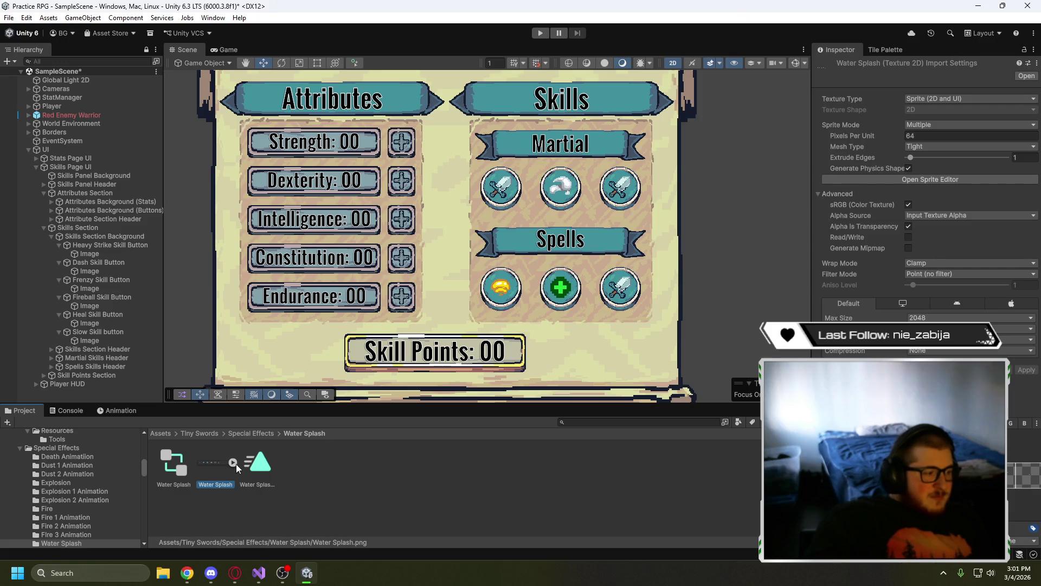
click(235, 462)
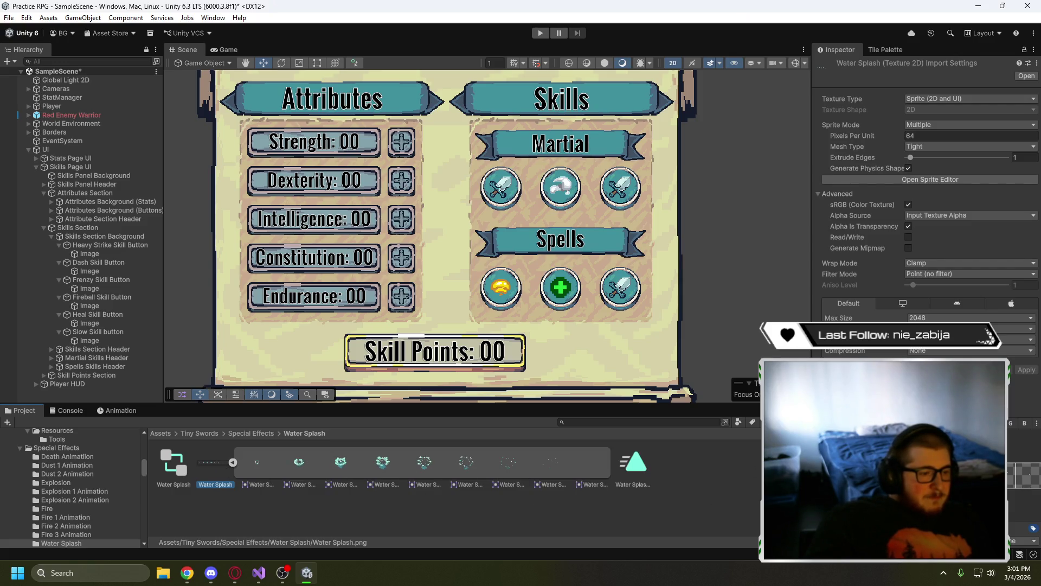
click(941, 178)
scroll(116, 366, up, 4)
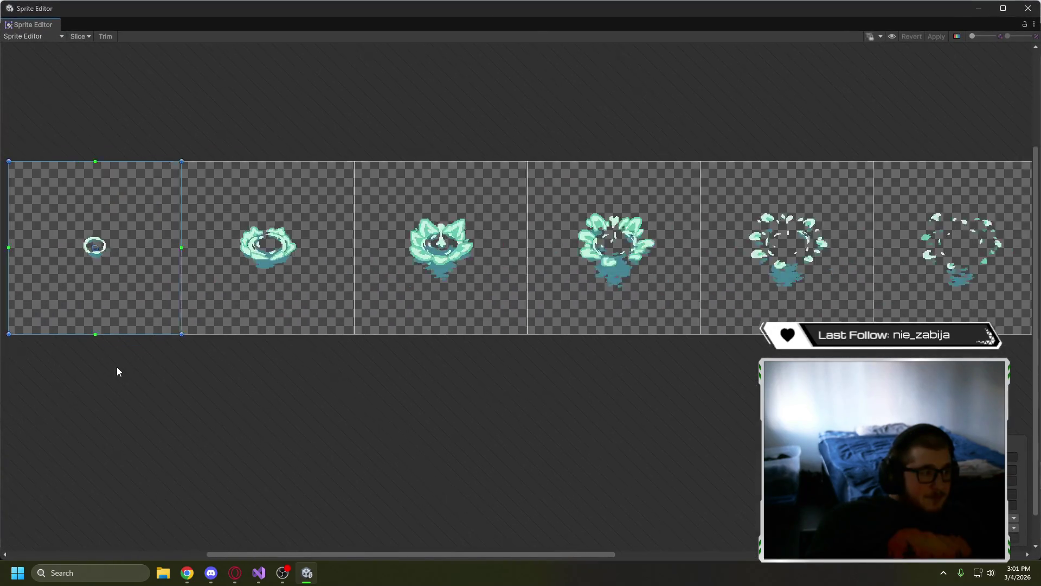
scroll(344, 414, down, 3)
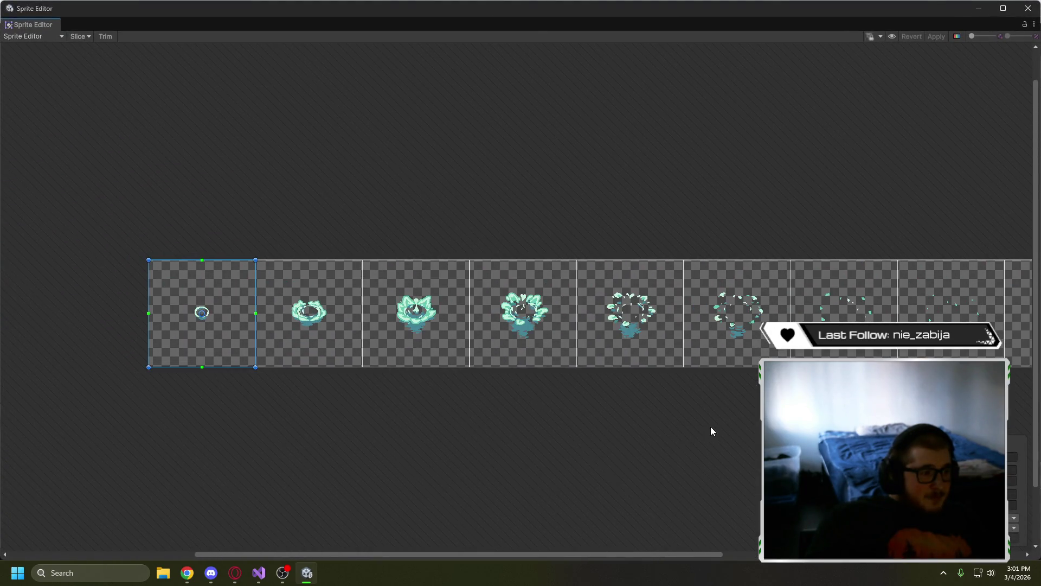
drag(712, 431, 591, 418)
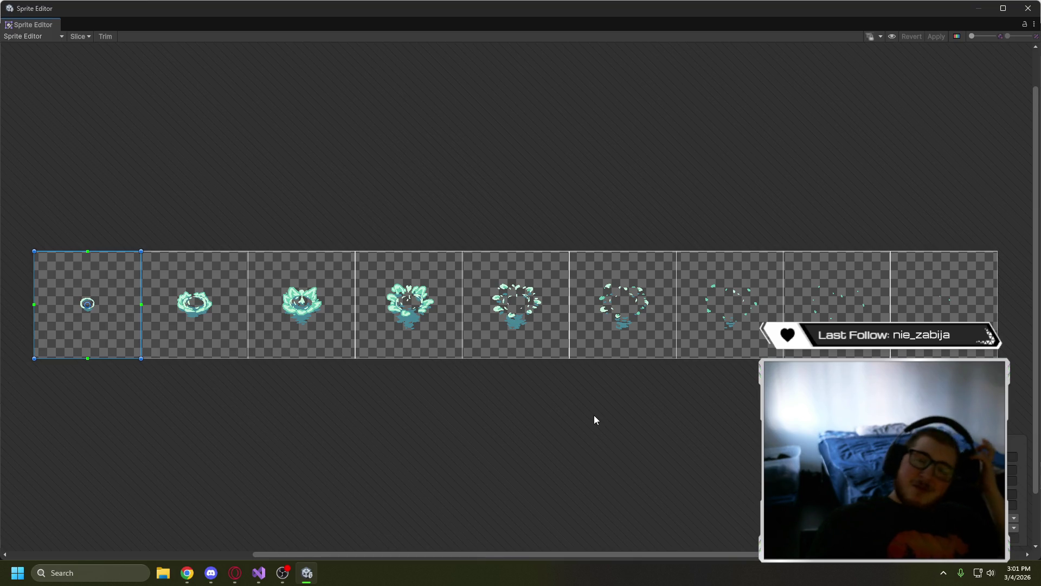
click(1024, 11)
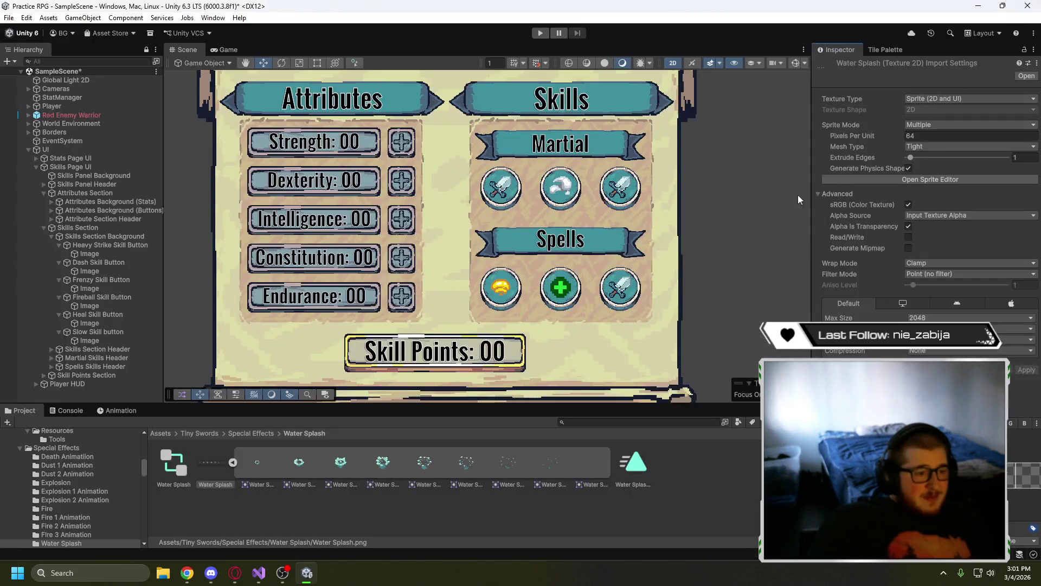
- Browse the Water Splash, Dust 1 and Death Animation effects, then return to Tiny Swords
click(232, 462)
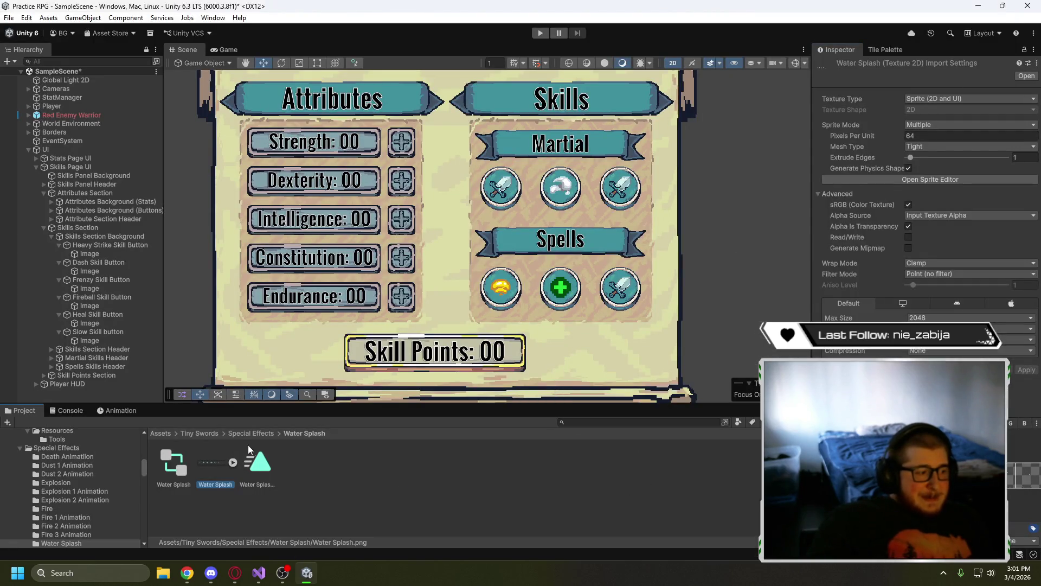
click(251, 433)
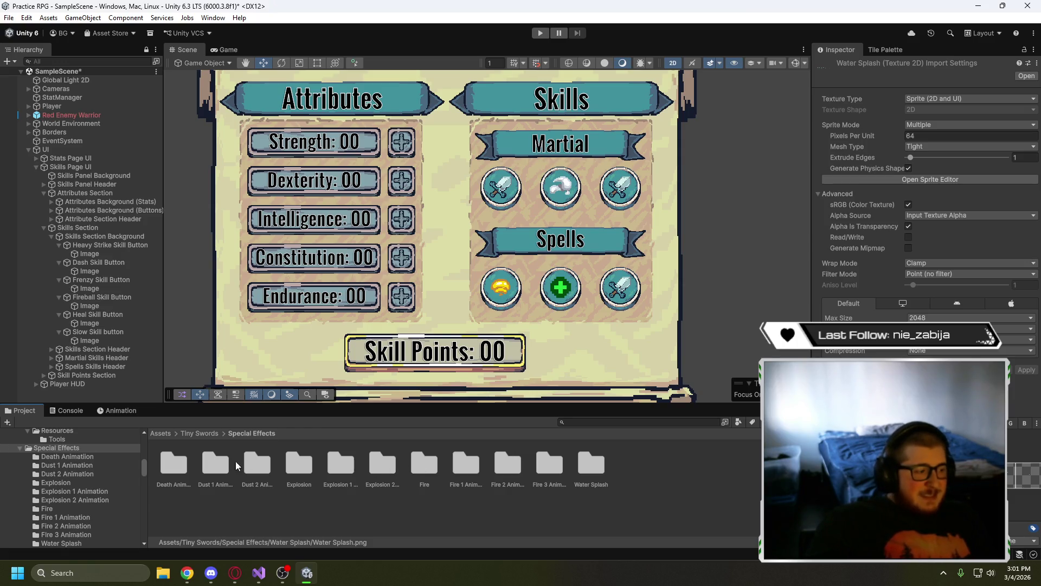
click(215, 465)
double_click(183, 465)
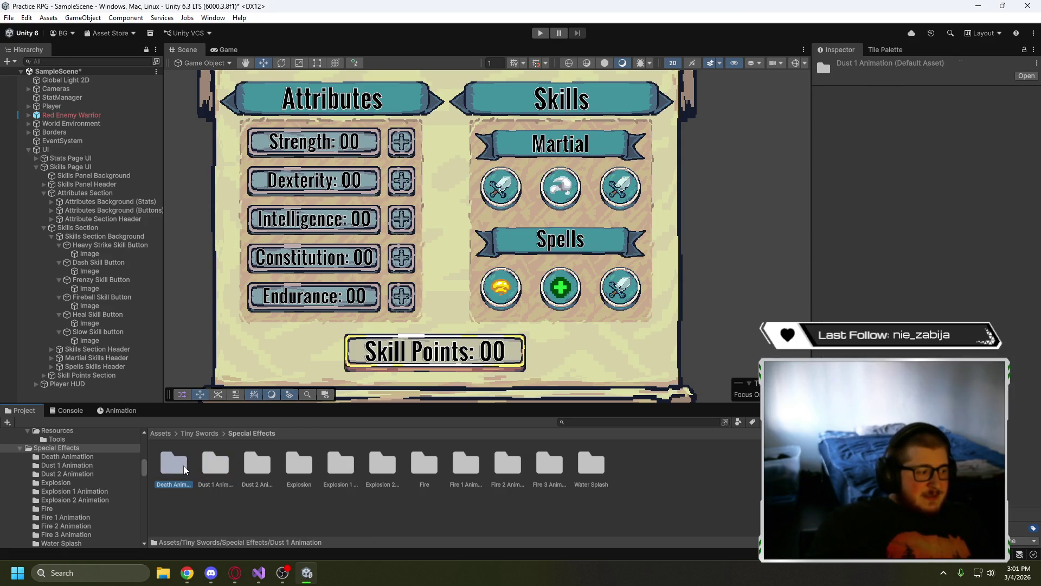
click(213, 464)
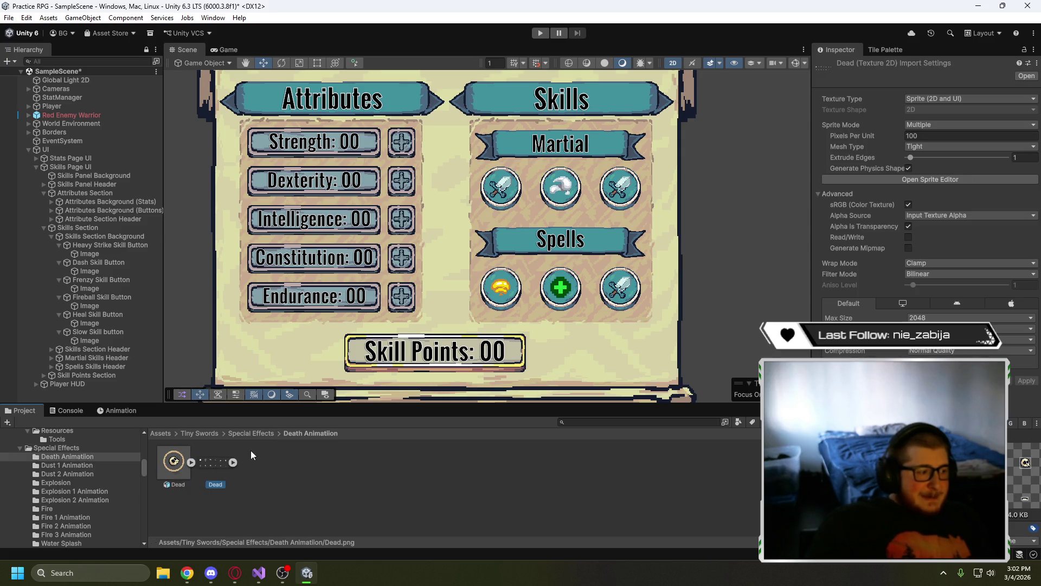
click(250, 435)
click(208, 434)
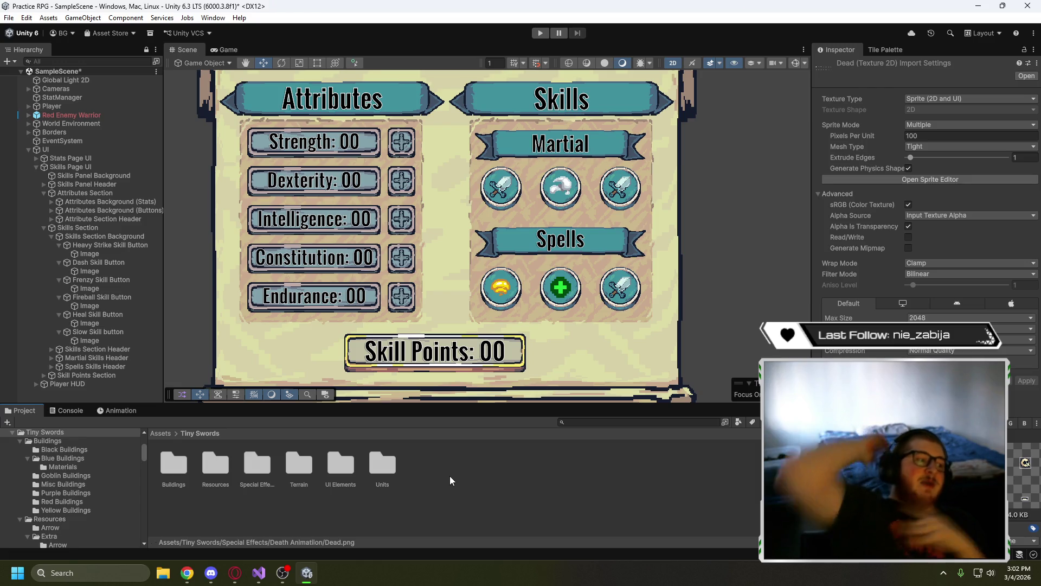
- Open Resources > Extra > Heal Effect and expand the Heal_Effect sprite sheet
double_click(216, 463)
double_click(210, 463)
double_click(211, 463)
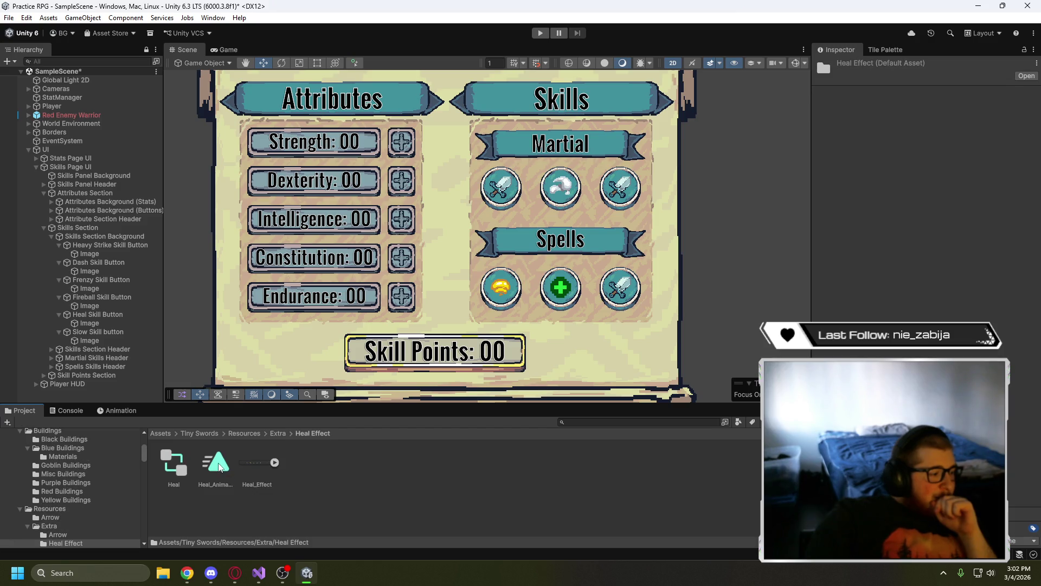
click(249, 461)
click(273, 462)
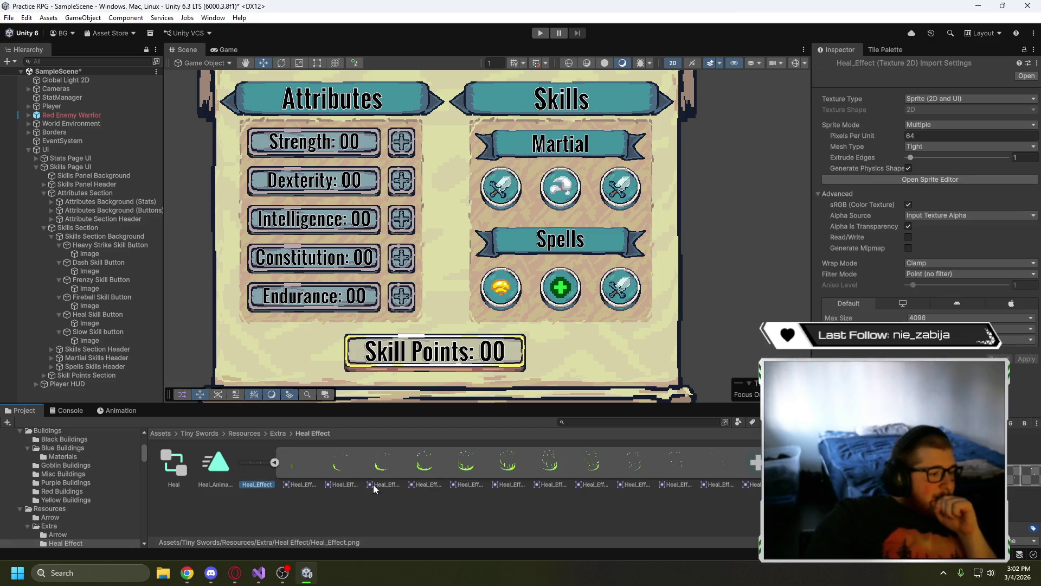
- Inspect the Heal_Effect_2, 3, 6, 7, 8 and 9 frames
click(384, 468)
click(429, 469)
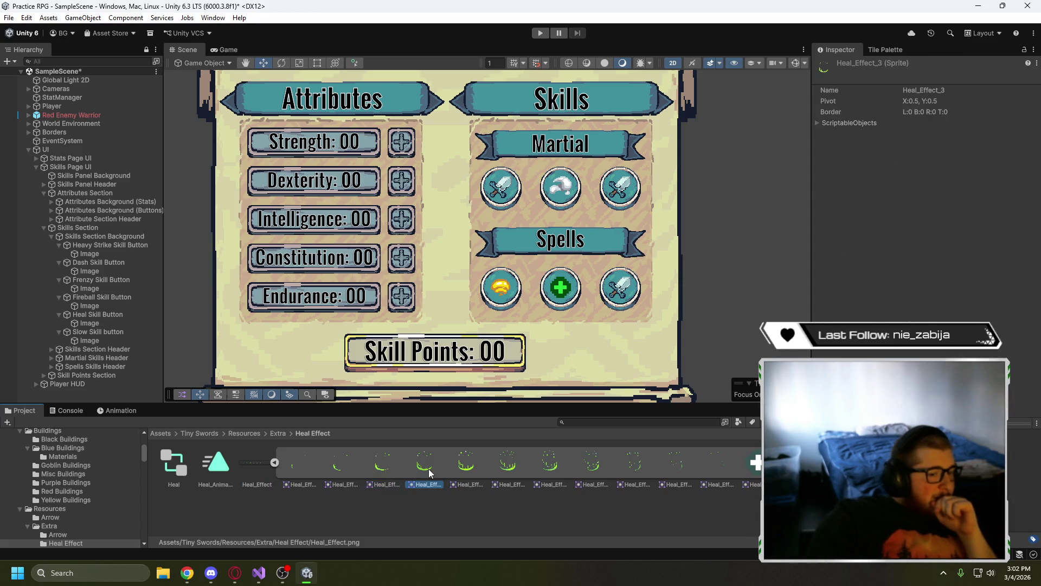
click(591, 474)
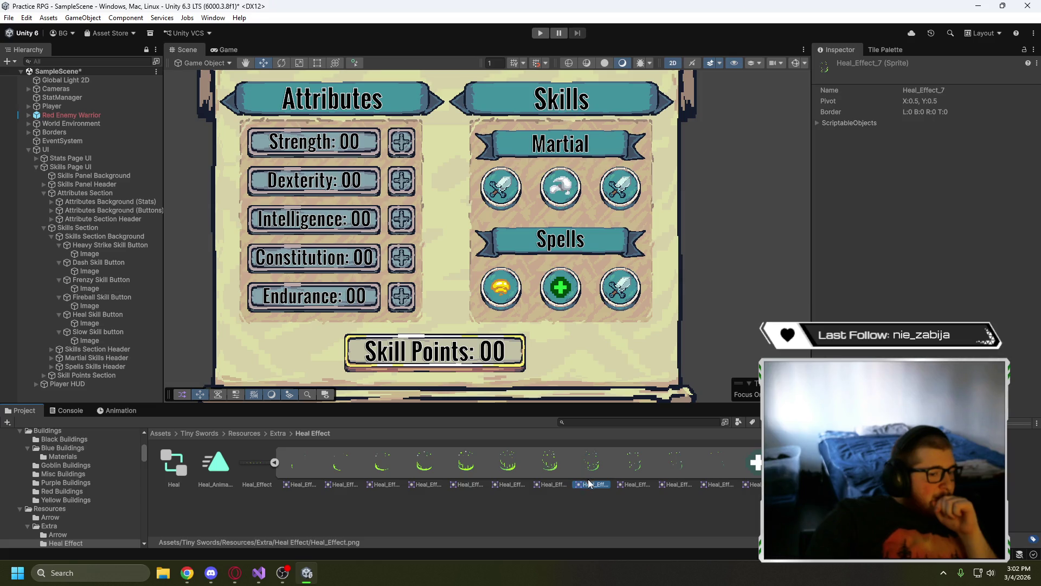
click(640, 482)
click(677, 470)
click(558, 470)
click(424, 466)
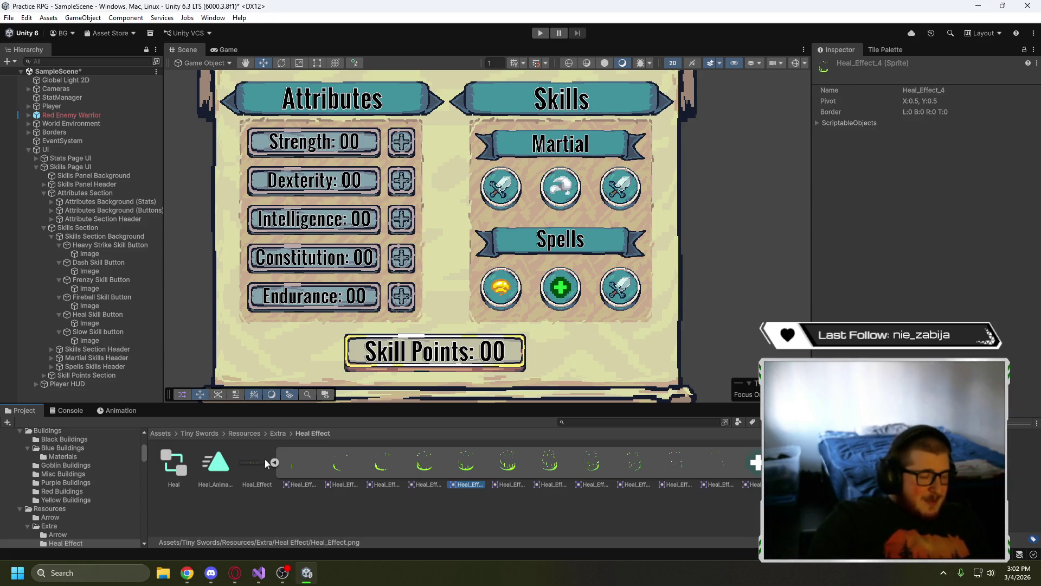
click(277, 433)
- Leave the Extra folder and return to the Assets root
click(245, 433)
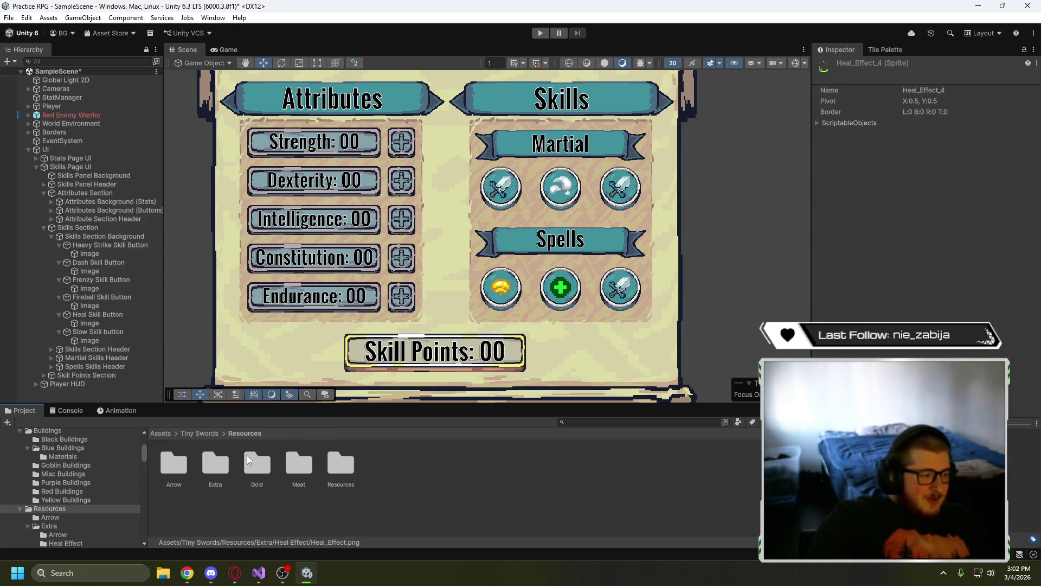
double_click(215, 463)
click(168, 465)
click(216, 458)
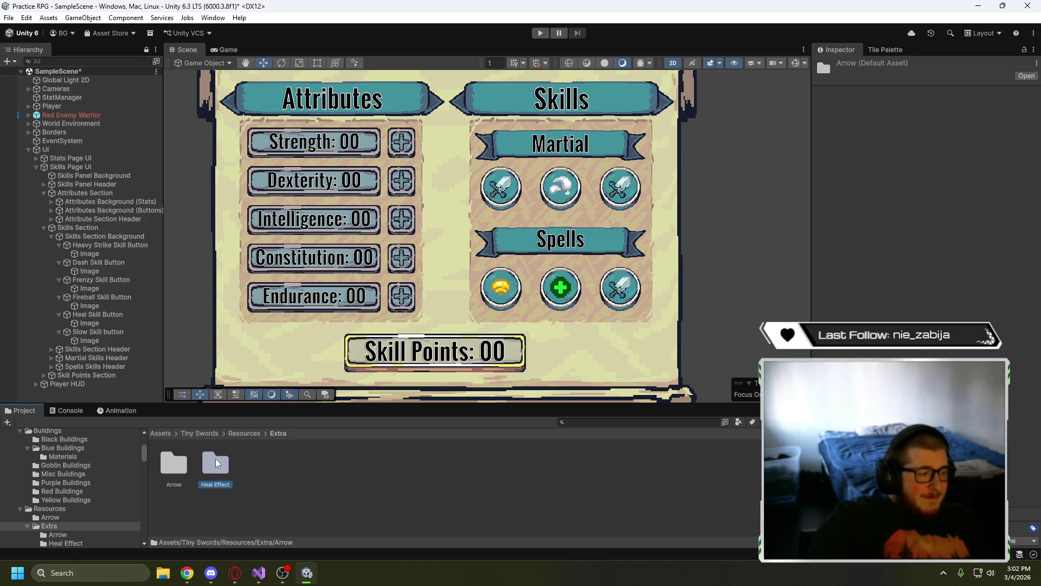
click(235, 432)
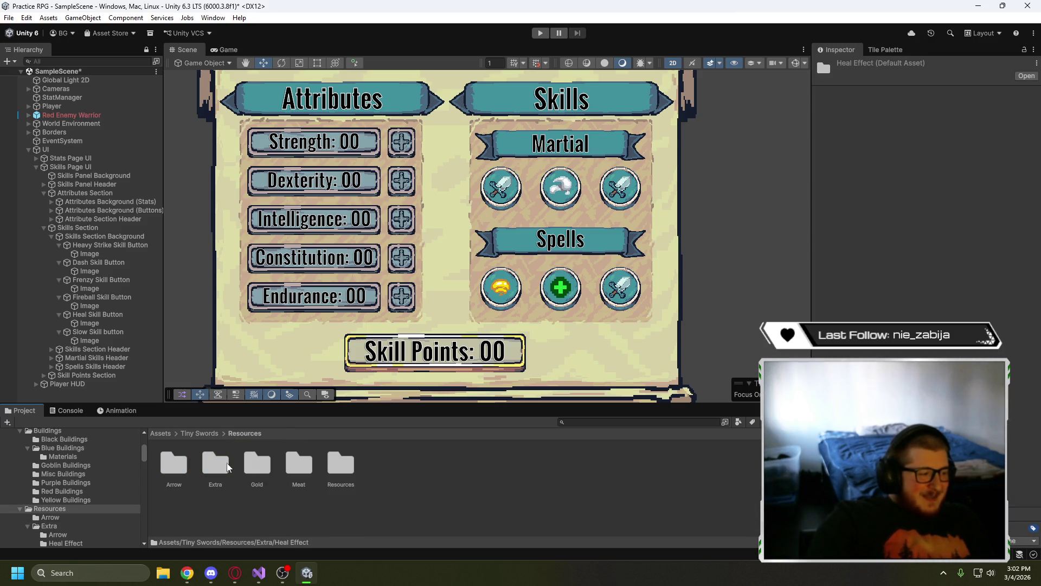
click(204, 434)
click(162, 434)
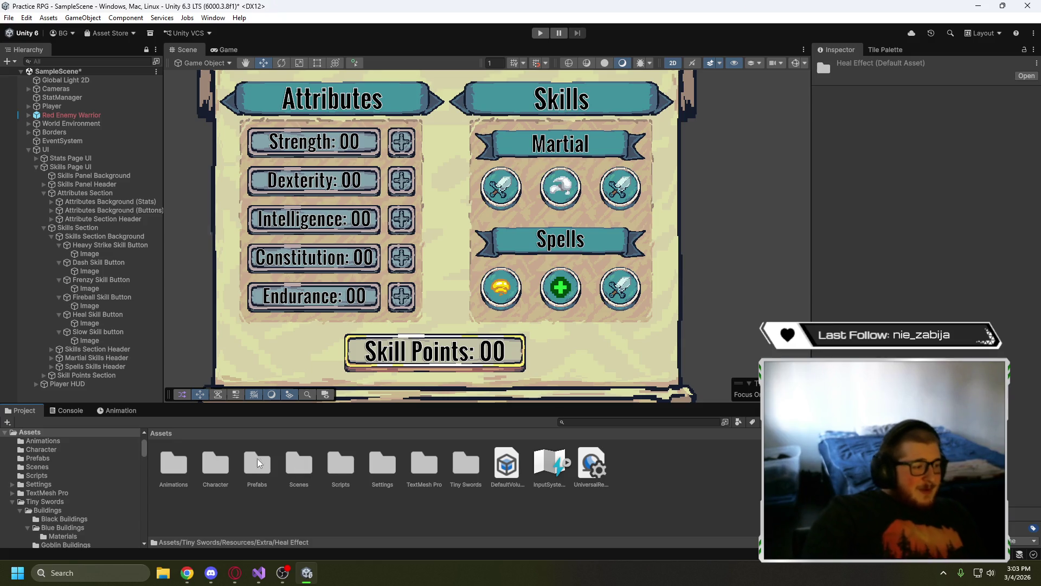
- Preview the Fire 1 and Fire 2 Animation folders in Tiny Swords > Special Effects
double_click(465, 464)
double_click(251, 469)
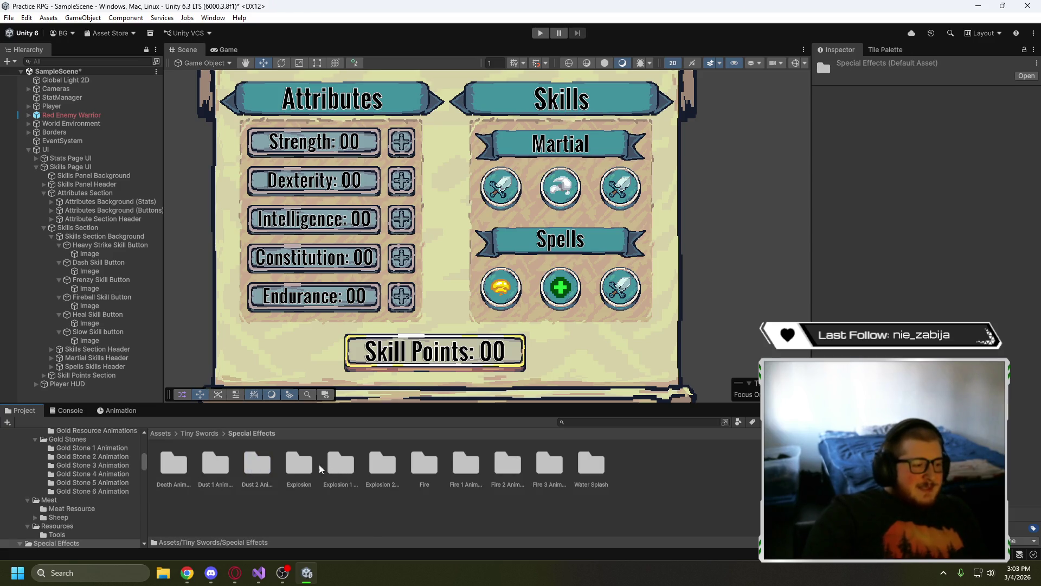
double_click(464, 466)
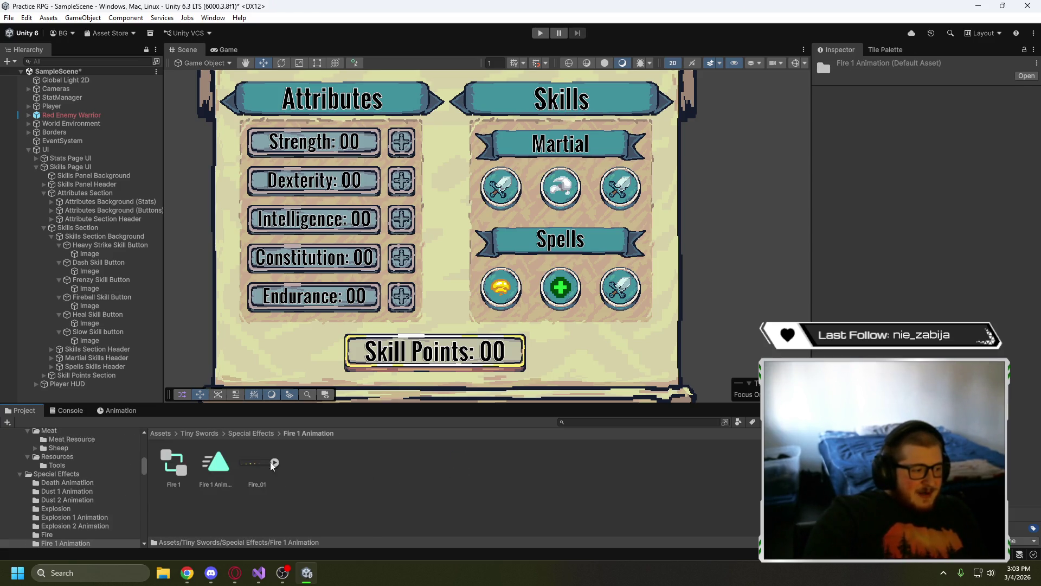
click(261, 466)
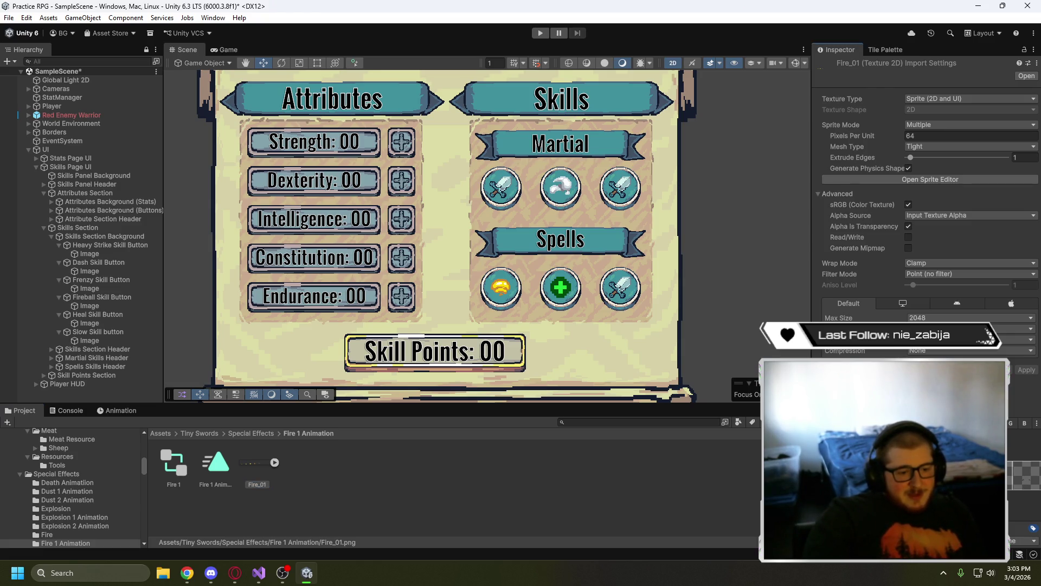
click(263, 432)
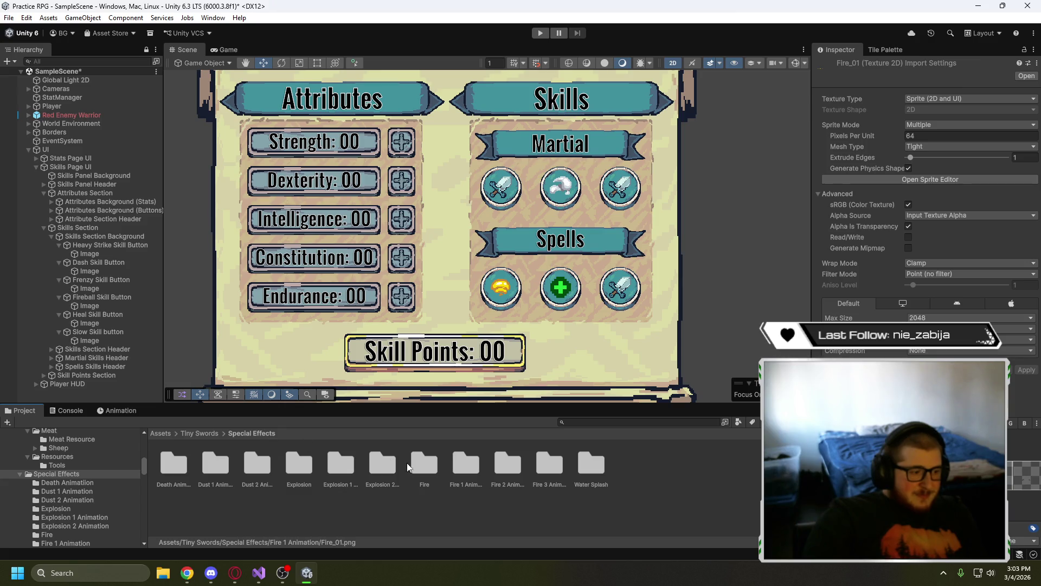
double_click(466, 464)
click(251, 433)
double_click(508, 464)
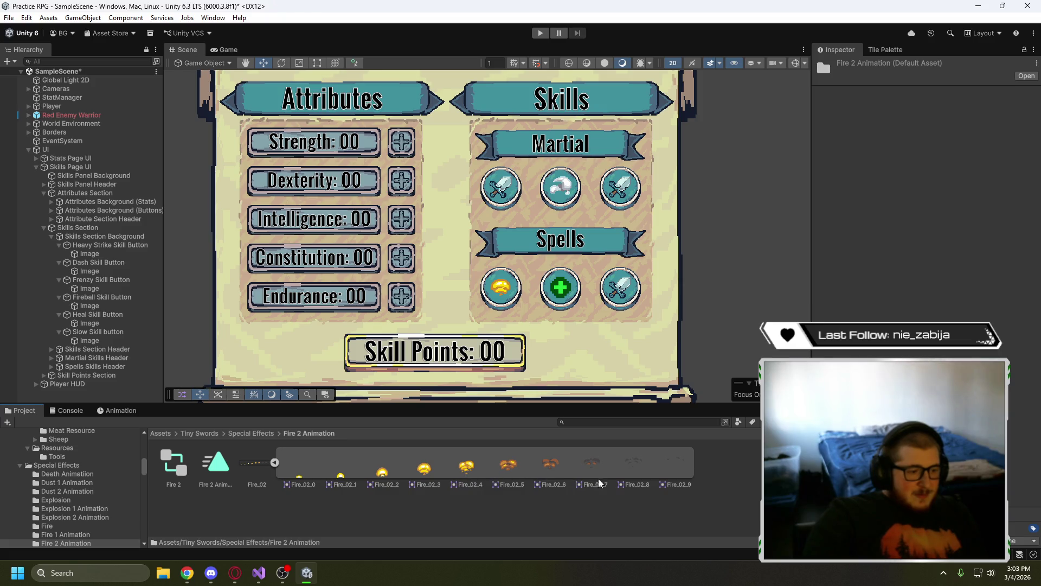
click(251, 433)
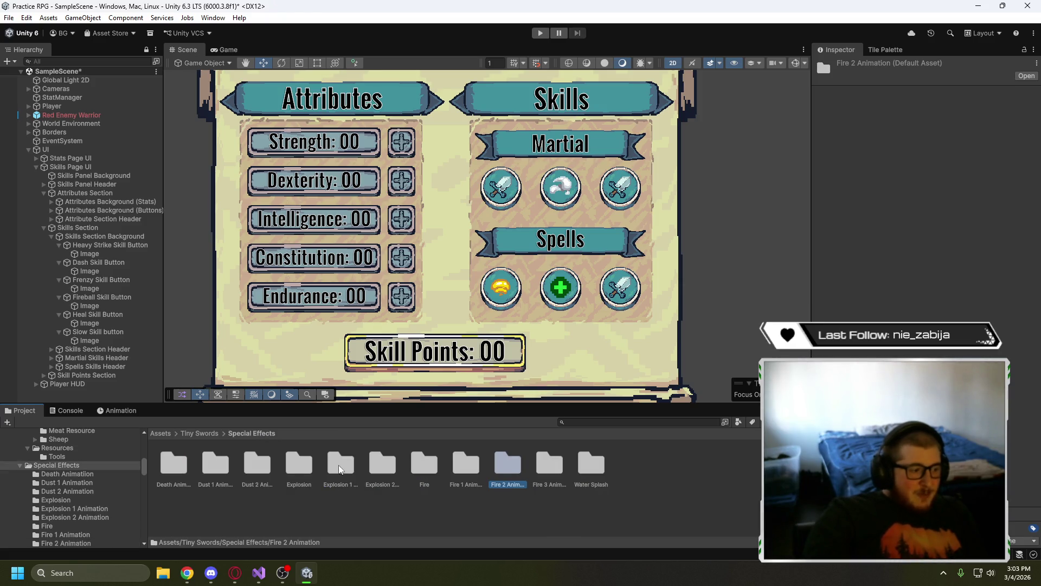
- Open the Explosions sheet from the Explosion folder in the Sprite Editor
double_click(299, 463)
click(216, 471)
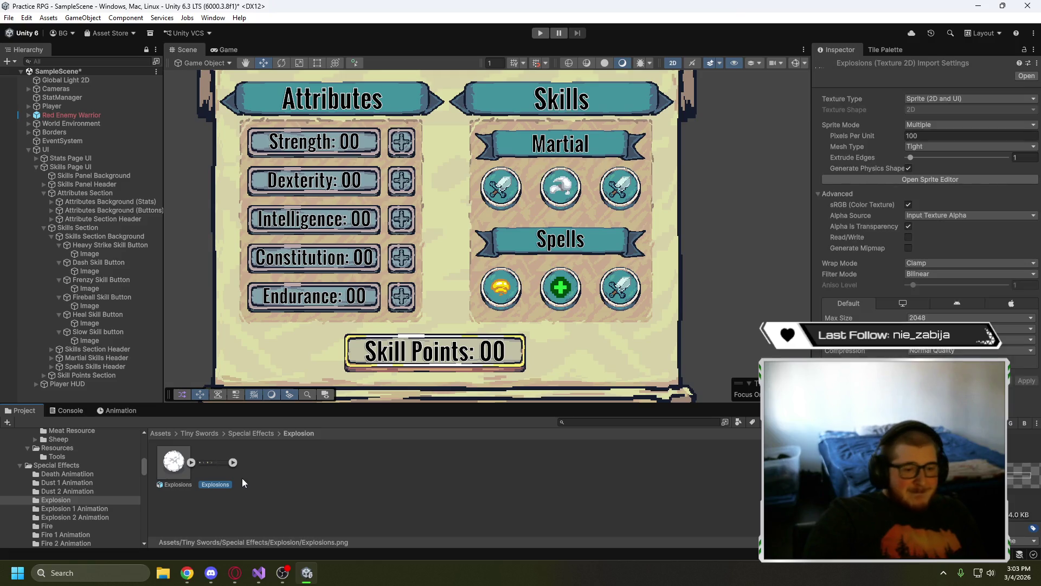
click(930, 180)
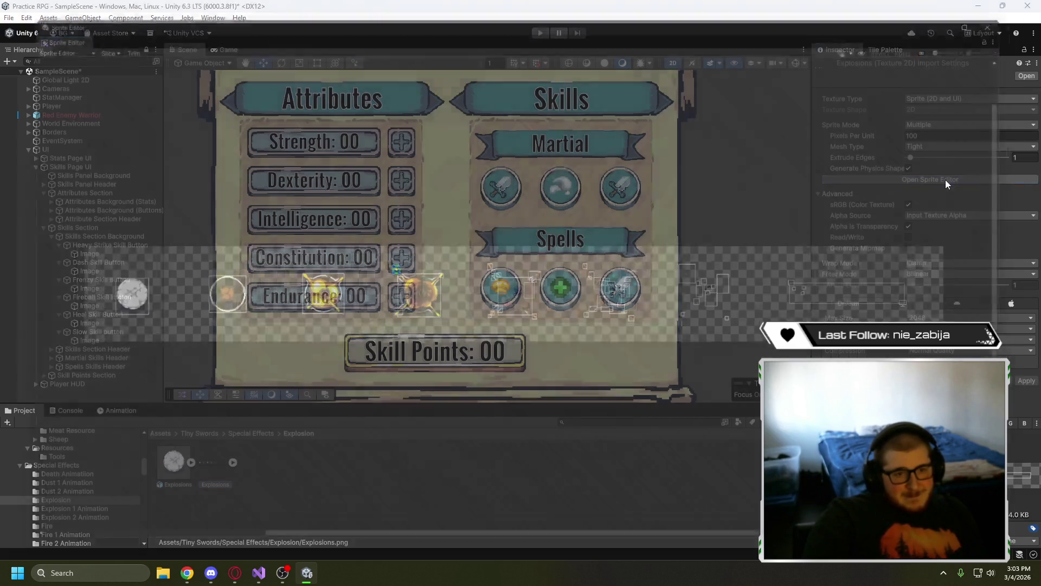
- Review the Explosions sheet in the Sprite Editor and close it
scroll(484, 346, up, 5)
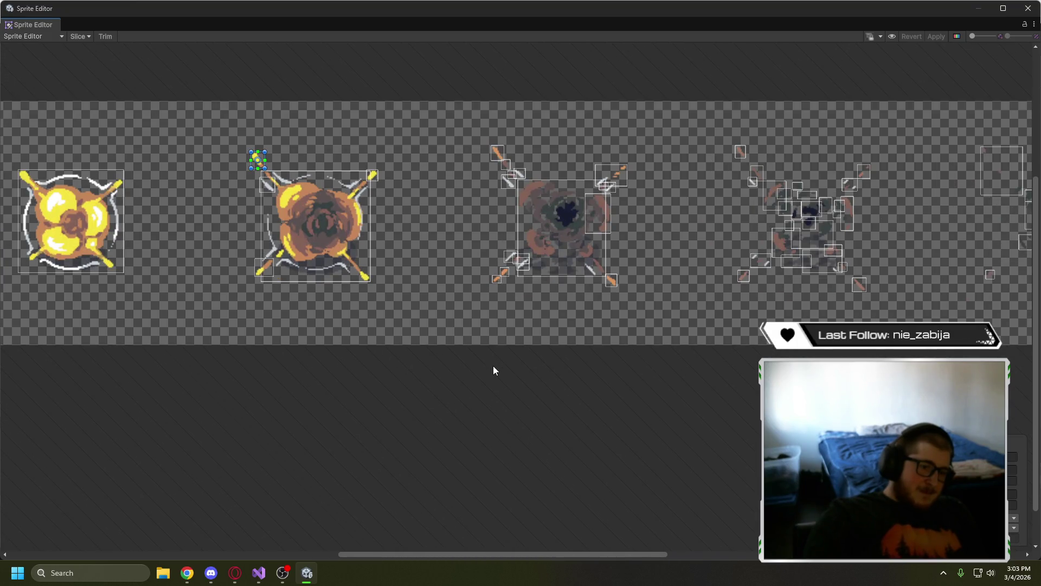
scroll(493, 367, down, 5)
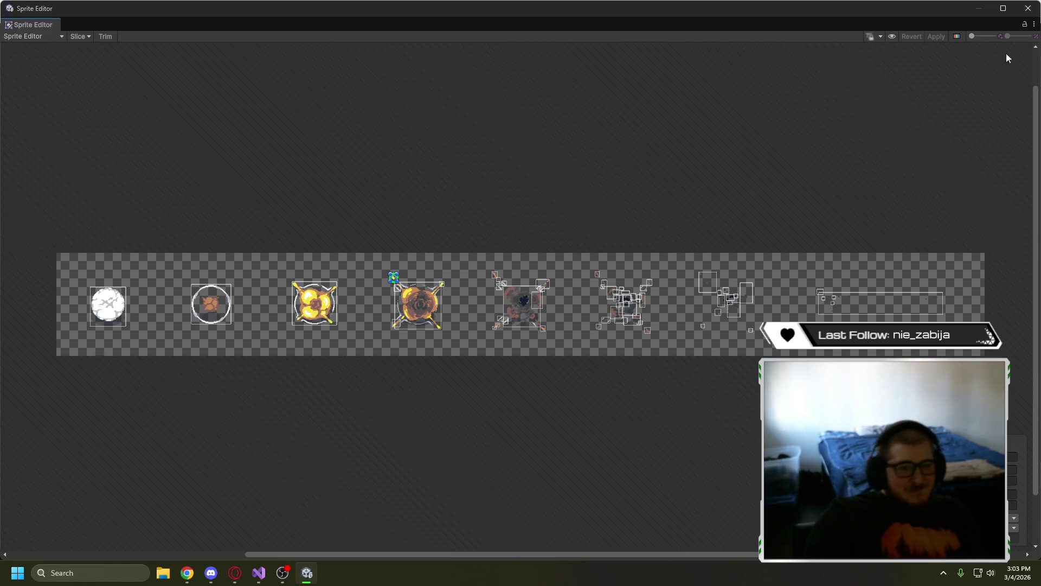
click(1029, 9)
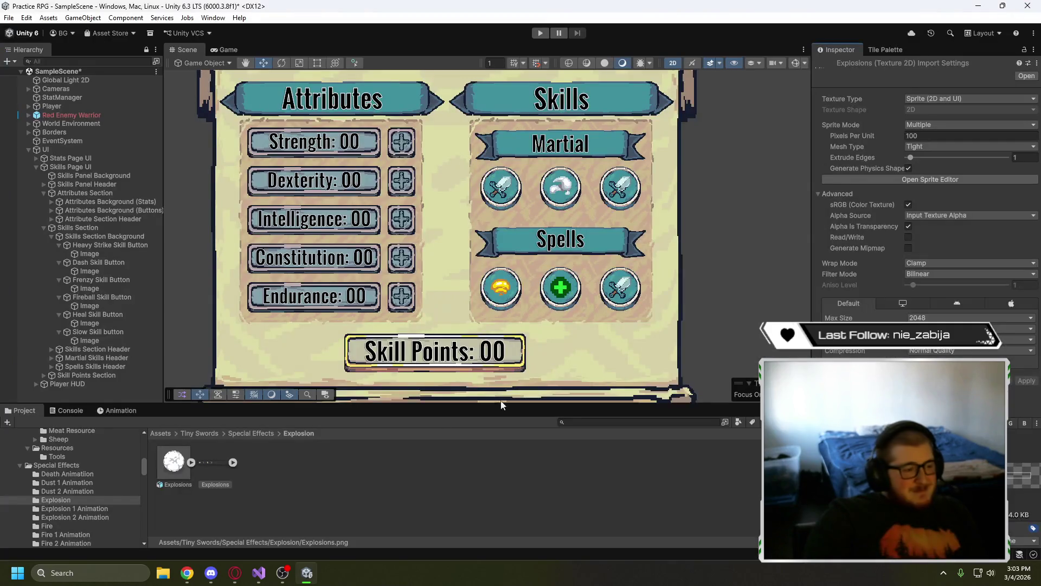
- Preview the Explosion_01 sheet from Explosion 1 Animation in the Sprite Editor
click(247, 434)
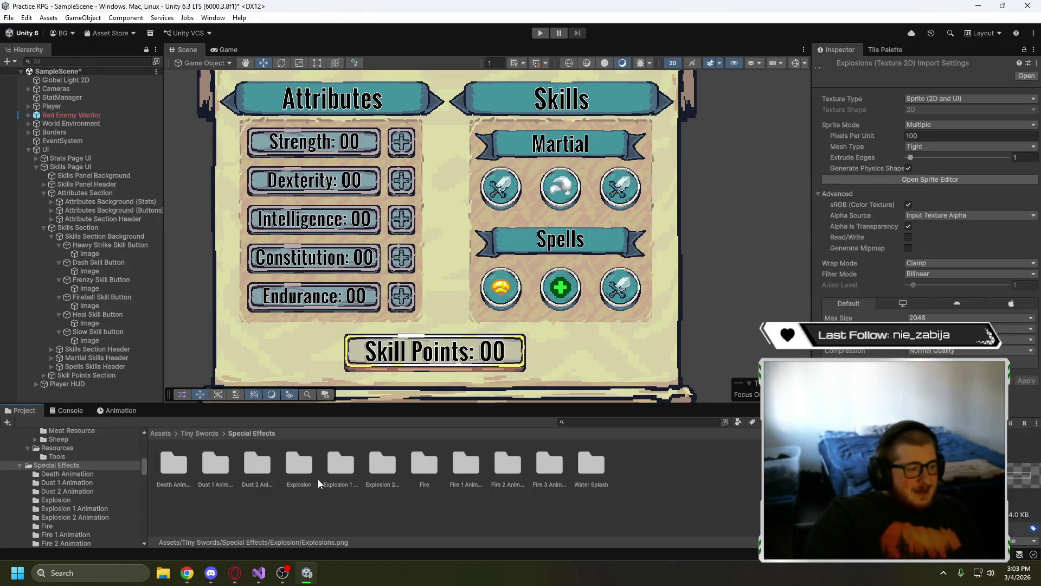
double_click(339, 462)
click(263, 464)
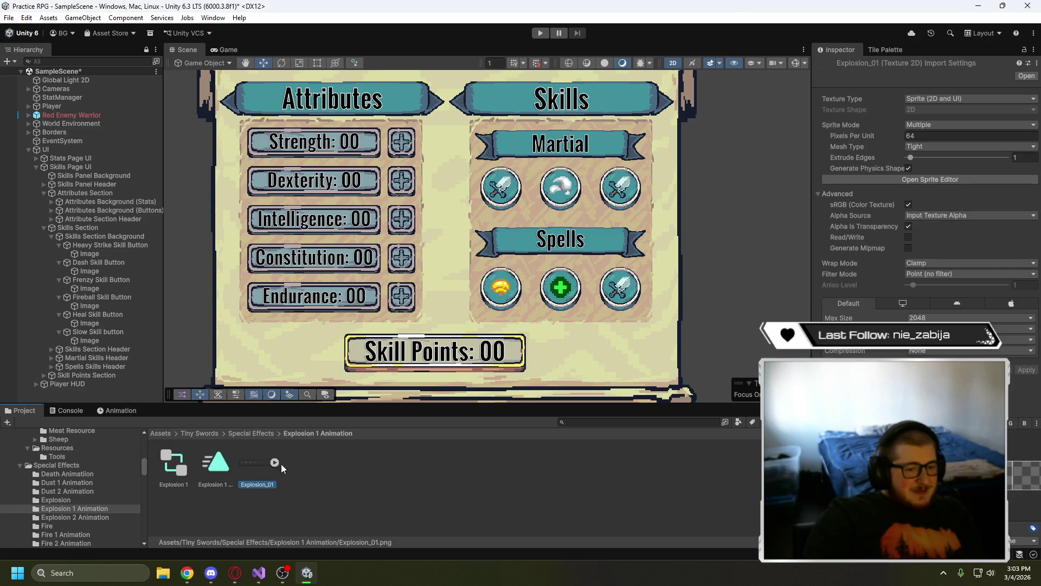
click(935, 179)
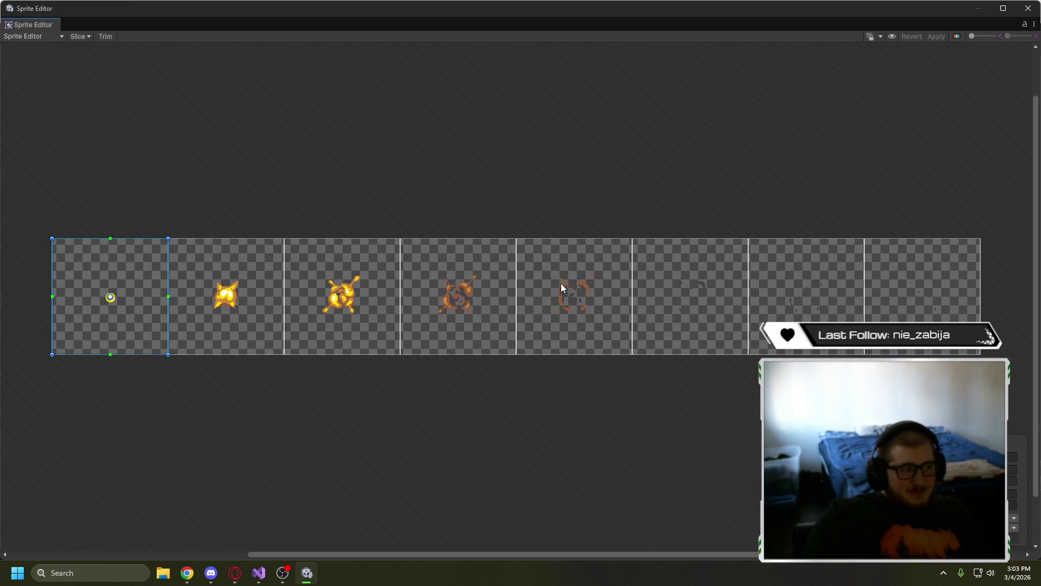
click(1028, 10)
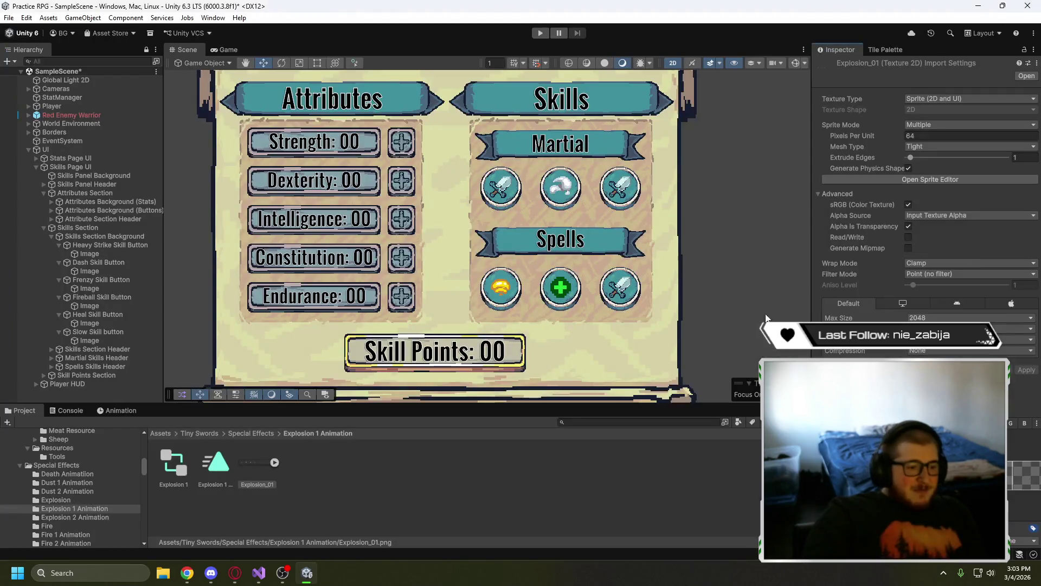
click(246, 433)
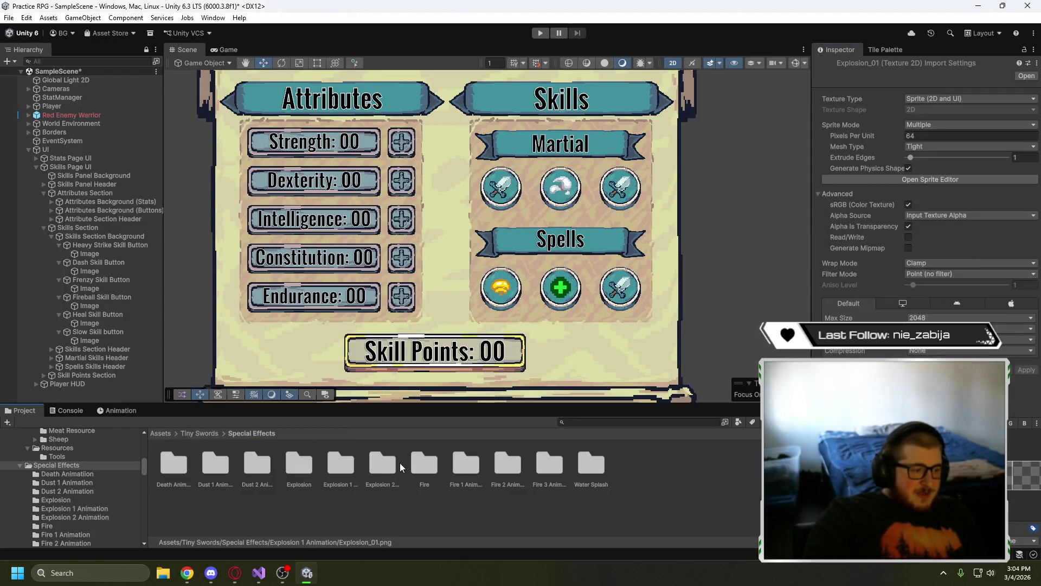
- Preview Explosion_02 in the Sprite Editor, then expand its sliced frames in the Project window
double_click(387, 464)
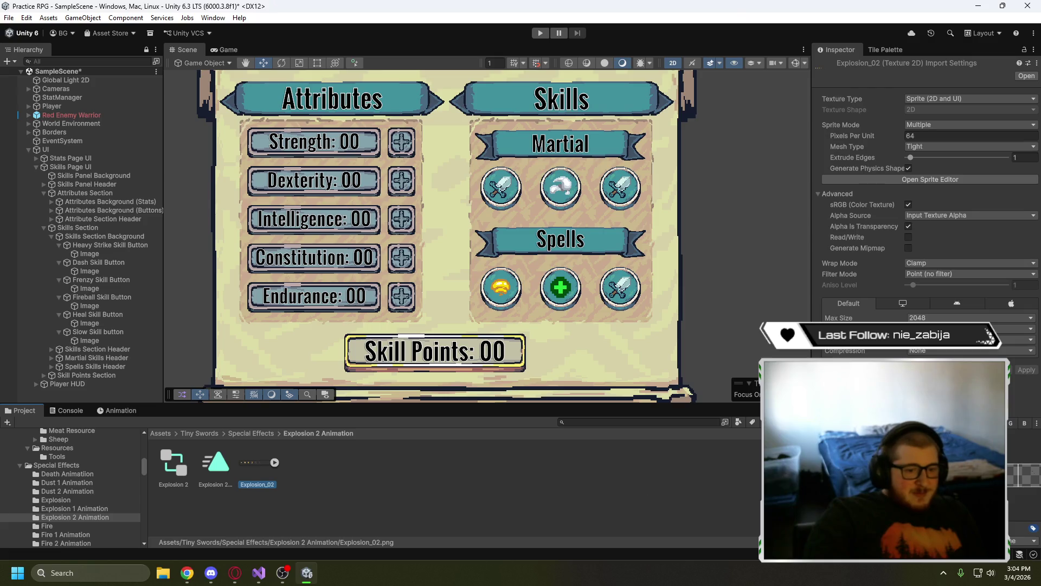
click(932, 180)
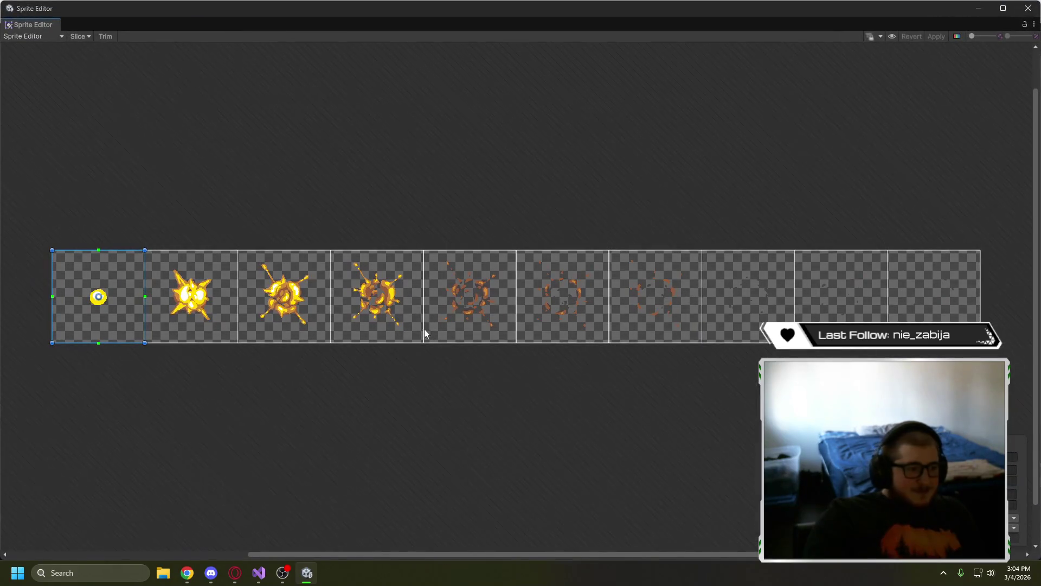
scroll(579, 304, up, 10)
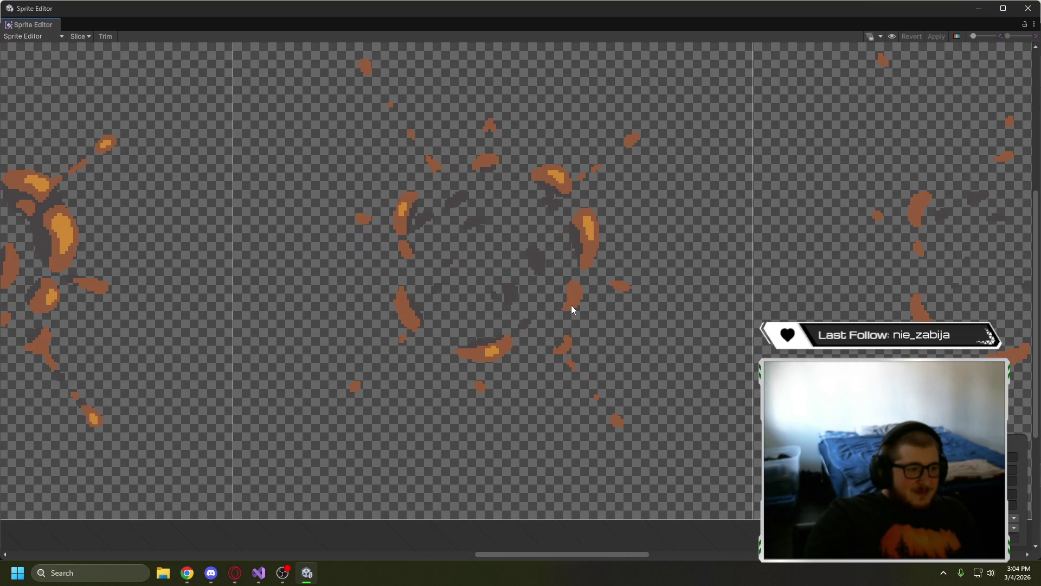
scroll(571, 305, down, 10)
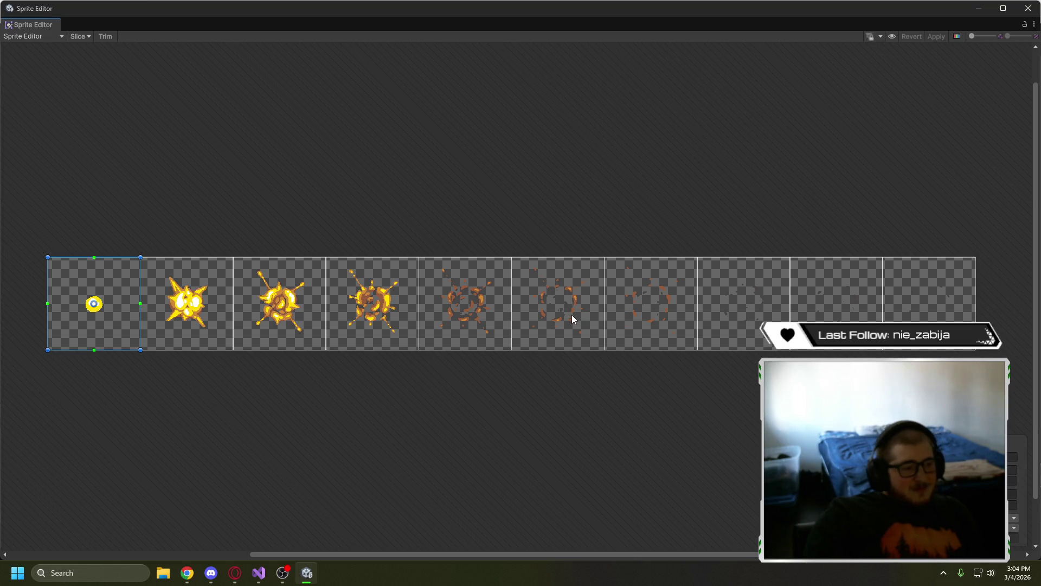
click(1027, 16)
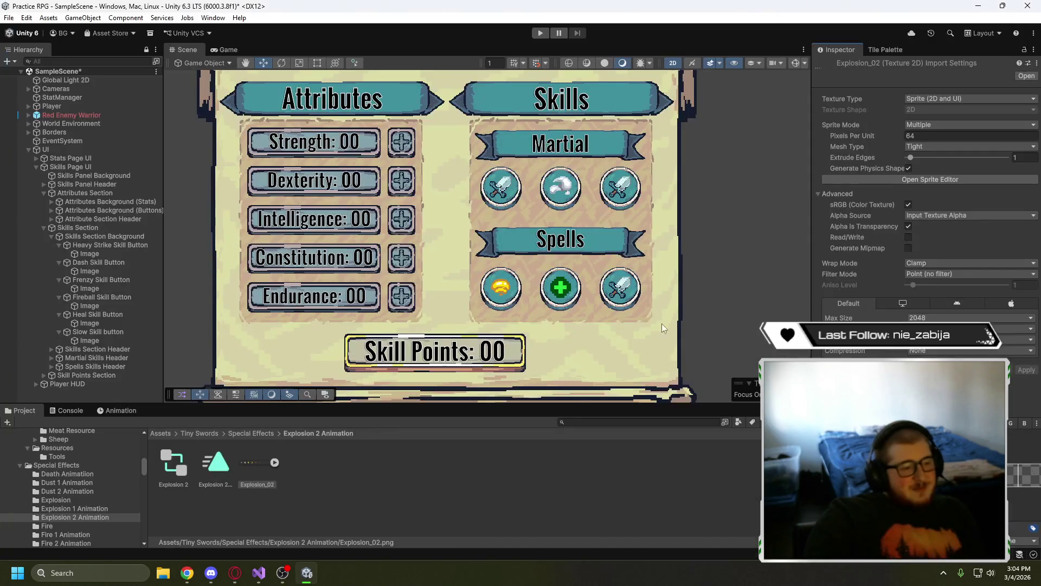
click(274, 463)
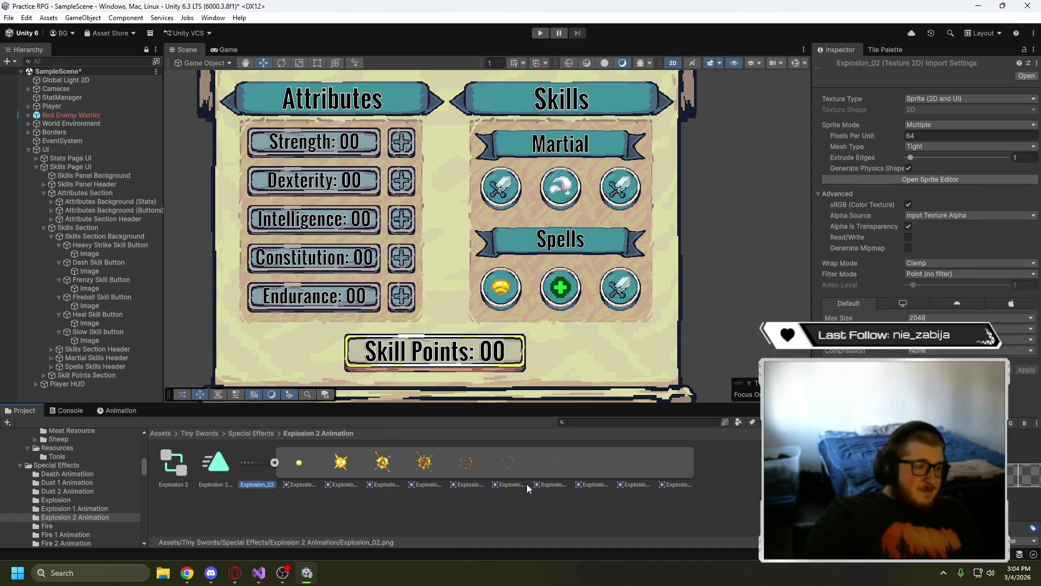
- Assign the Explosion_02_5 frame as the Slow Skill button image's Source Image
click(123, 340)
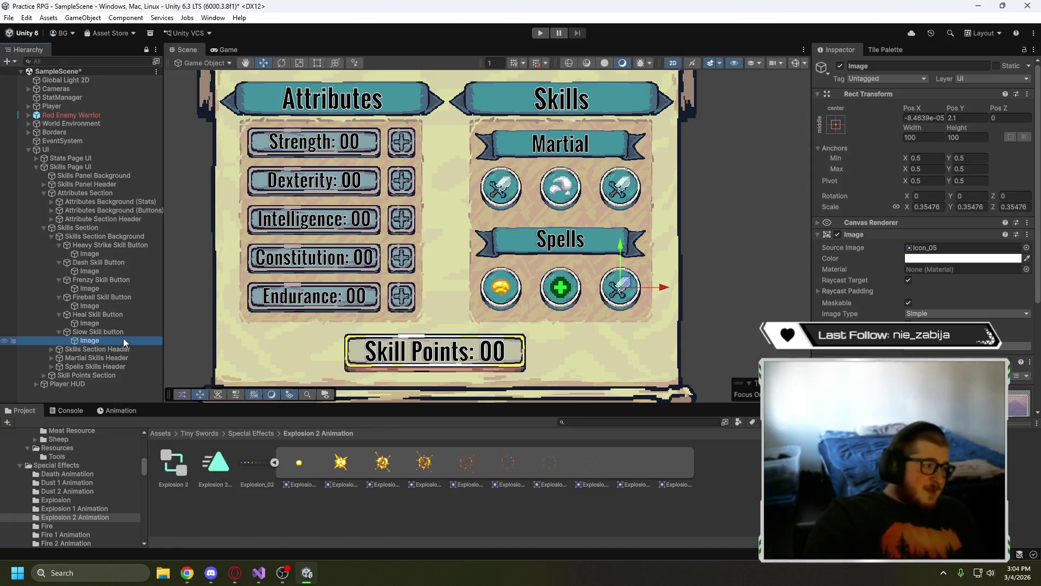
click(554, 467)
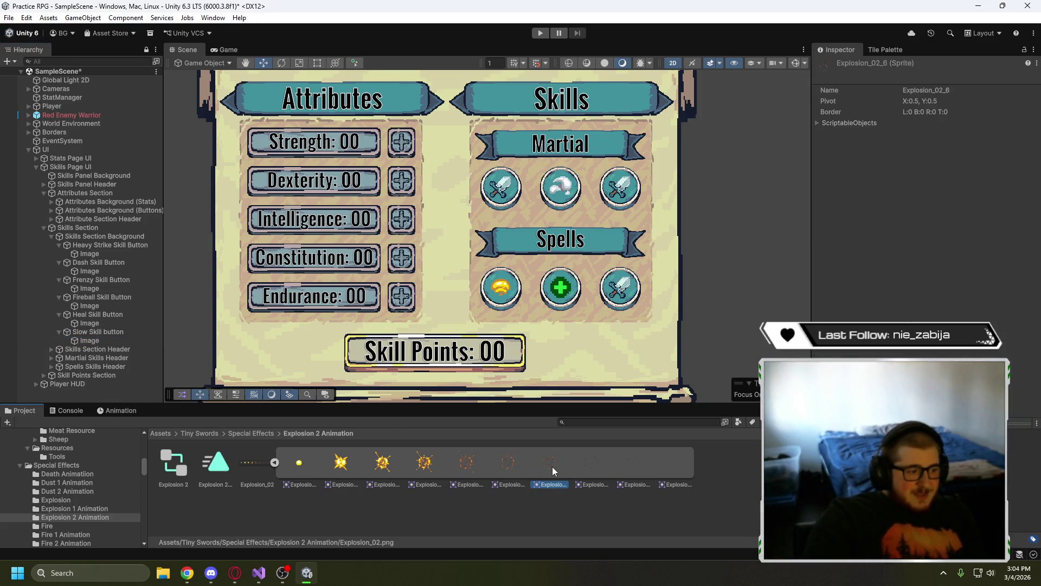
click(505, 465)
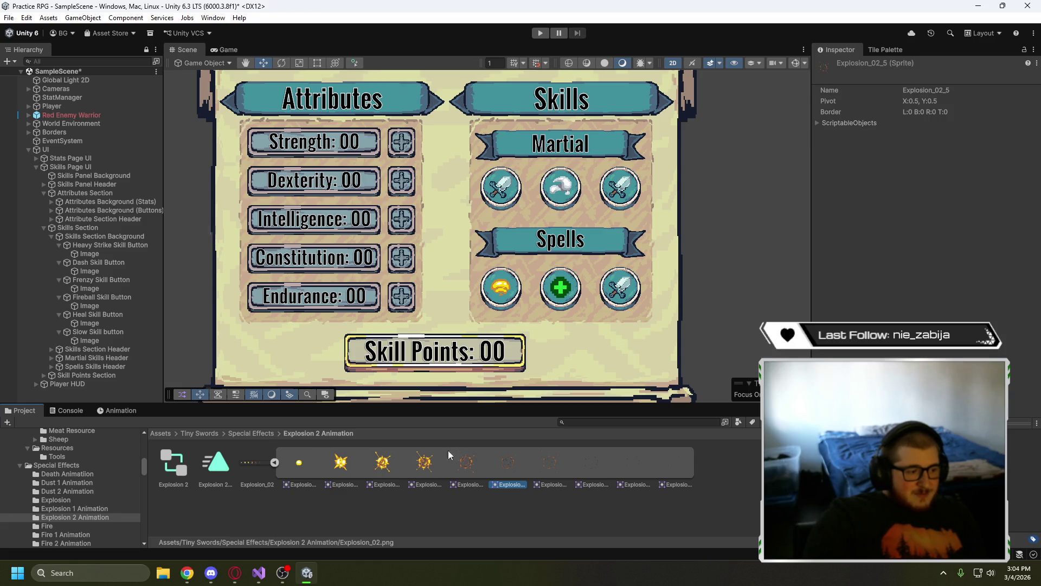
click(122, 342)
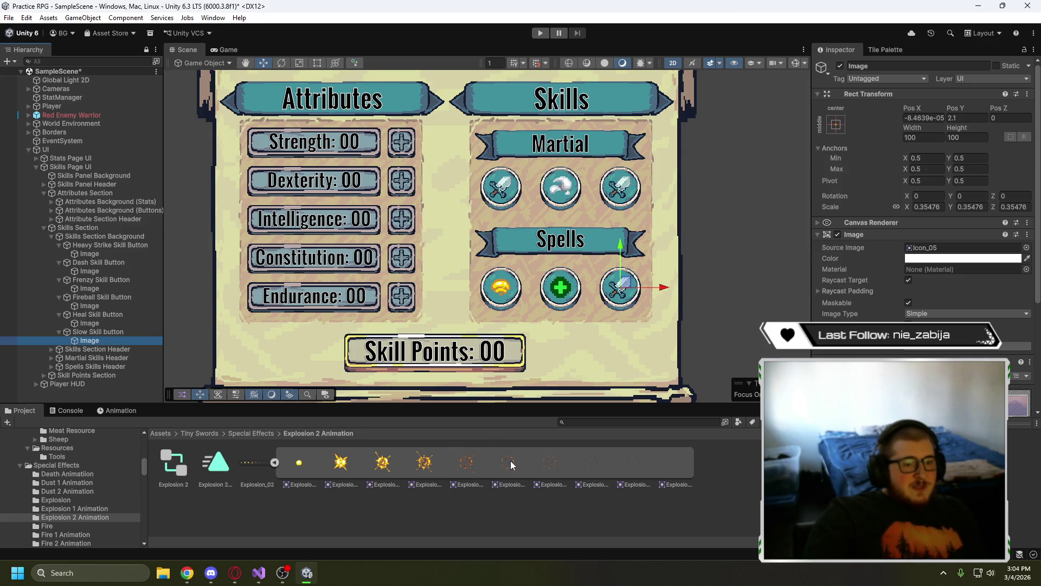
mouse_move(508, 464)
mouse_down()
mouse_move(732, 336)
mouse_move(955, 248)
mouse_up()
click(983, 262)
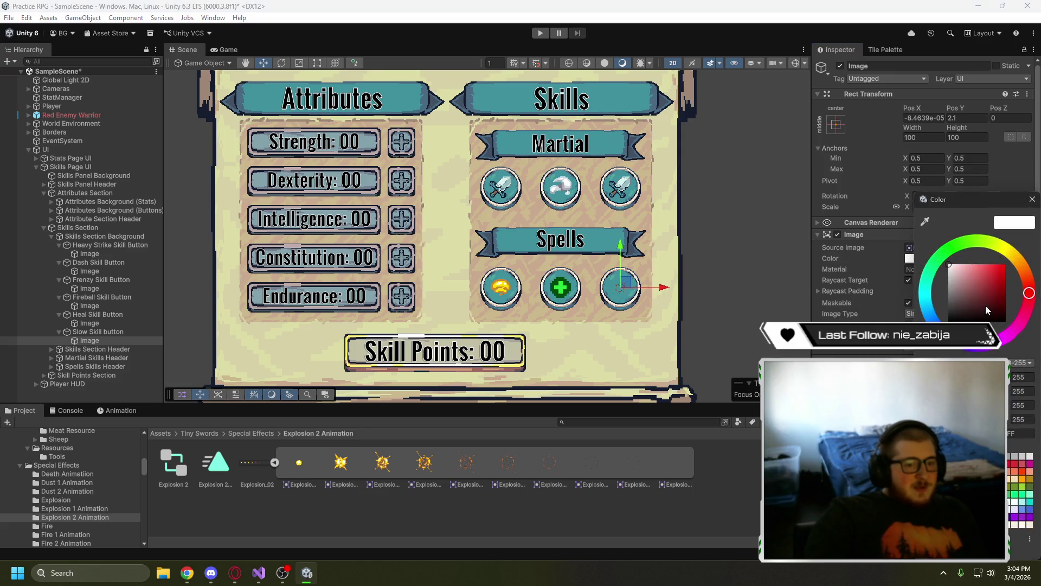
- Tint the Slow skill image a vivid bright purple
click(977, 266)
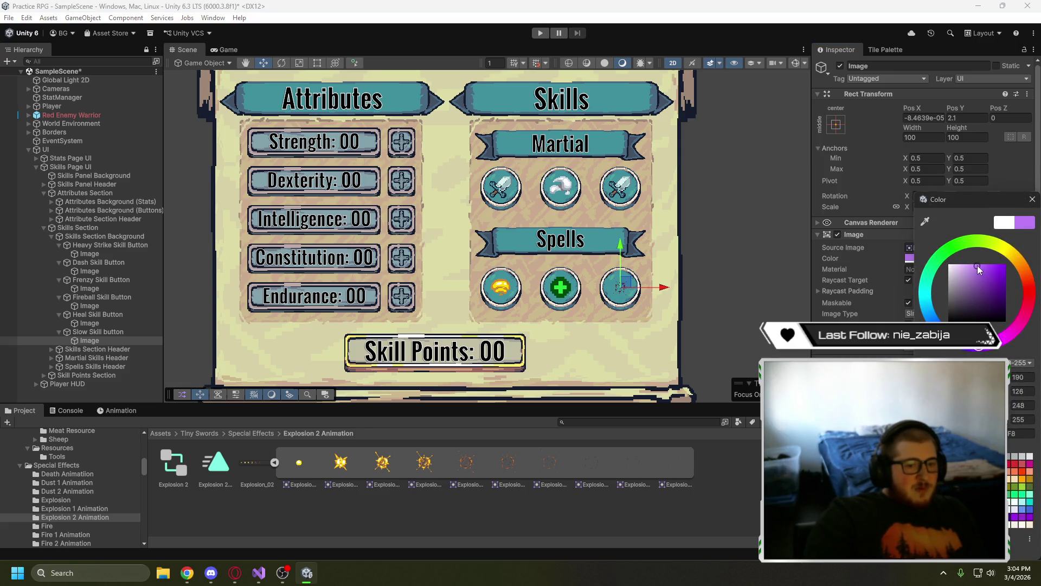
drag(982, 266, 986, 266)
scroll(606, 292, up, 10)
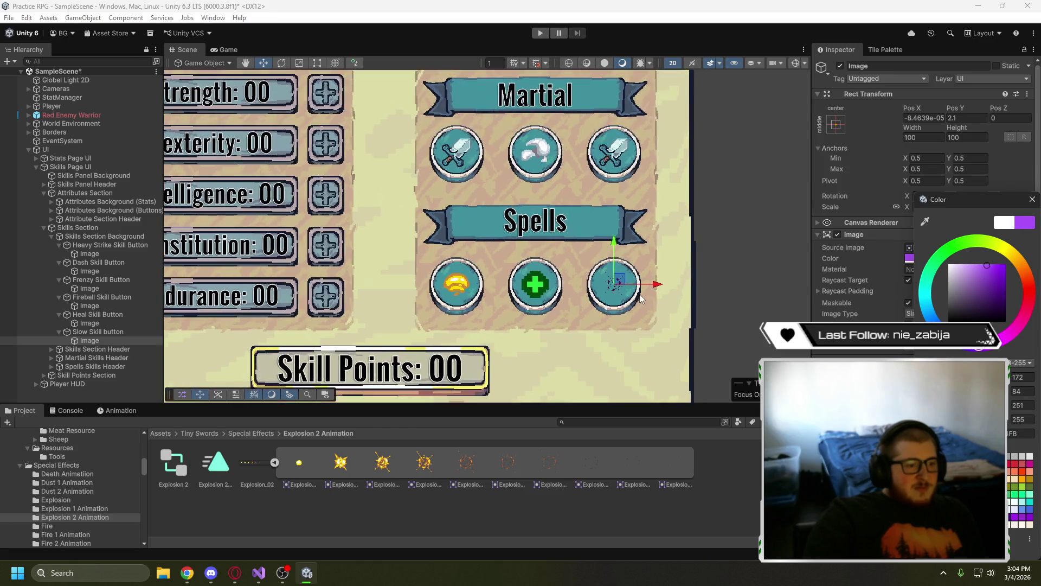
scroll(632, 295, up, 5)
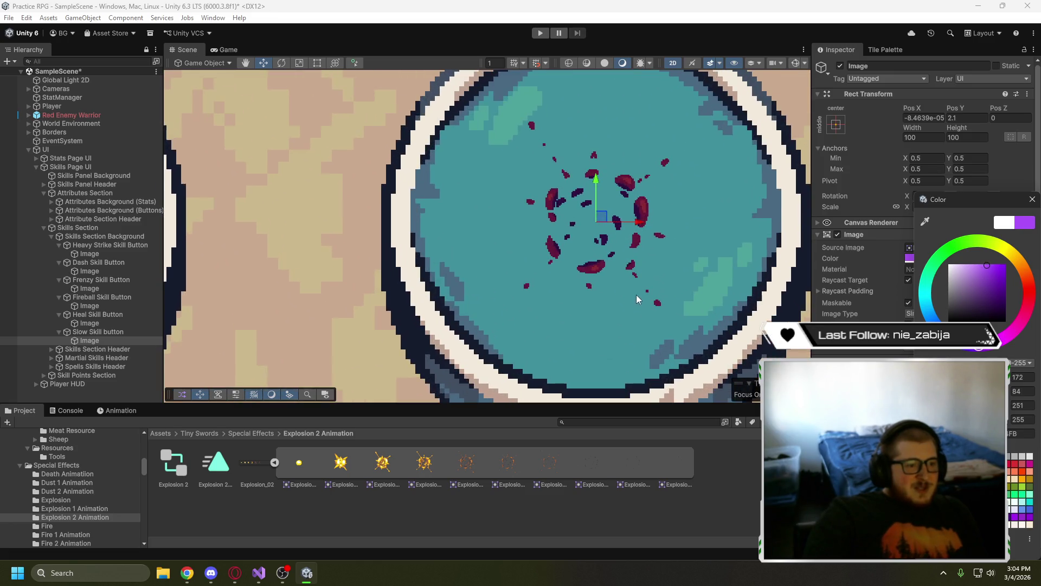
drag(714, 242, 652, 323)
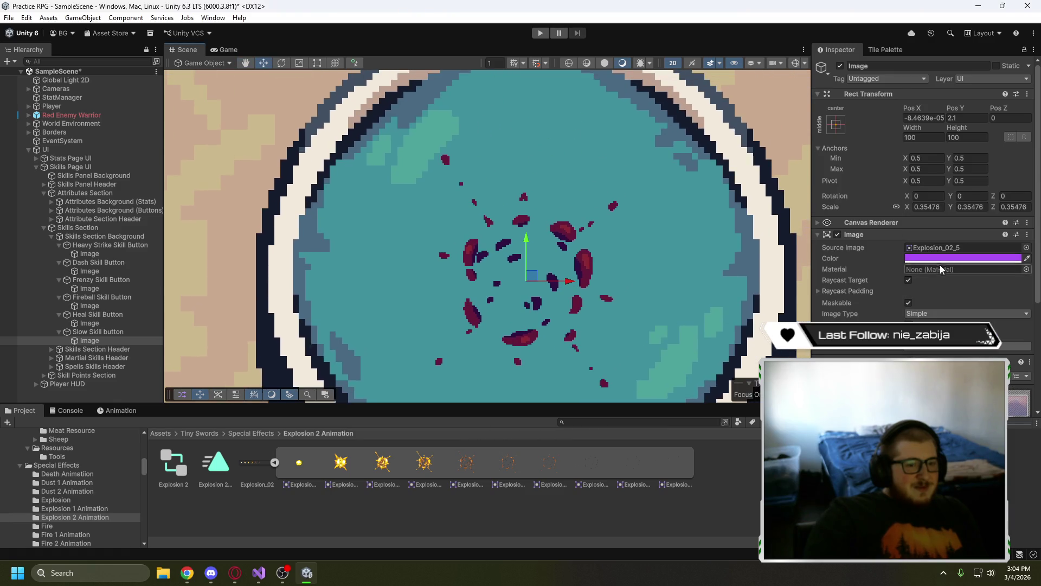
click(963, 259)
click(991, 289)
mouse_move(992, 292)
mouse_down()
mouse_move(1010, 247)
mouse_move(1008, 283)
mouse_move(983, 267)
mouse_up()
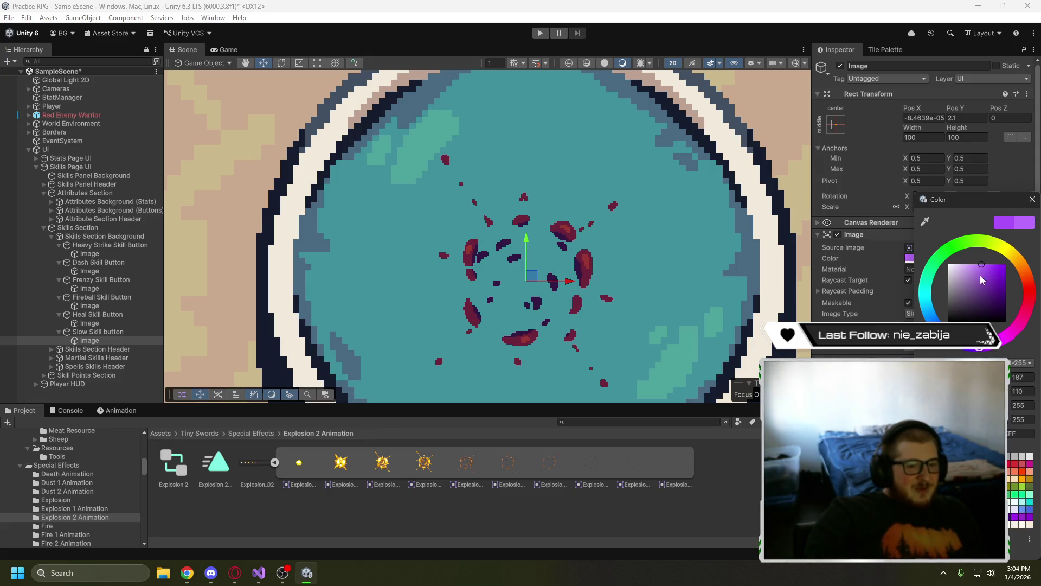
- Set the tint's green to 0 and red to 255, then red to 130 for violet
click(1019, 391)
text(0)
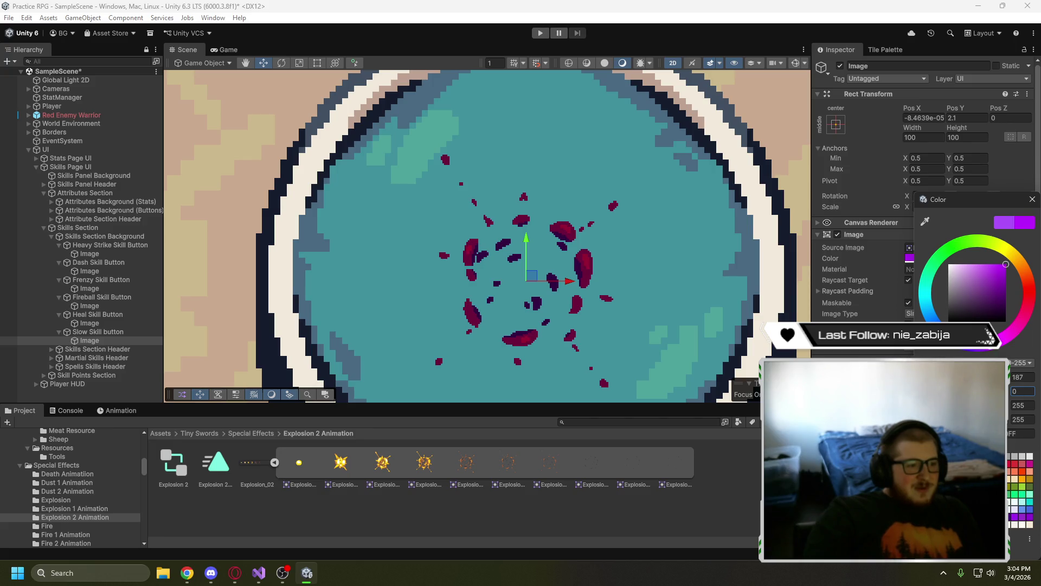
click(1019, 377)
text(255)
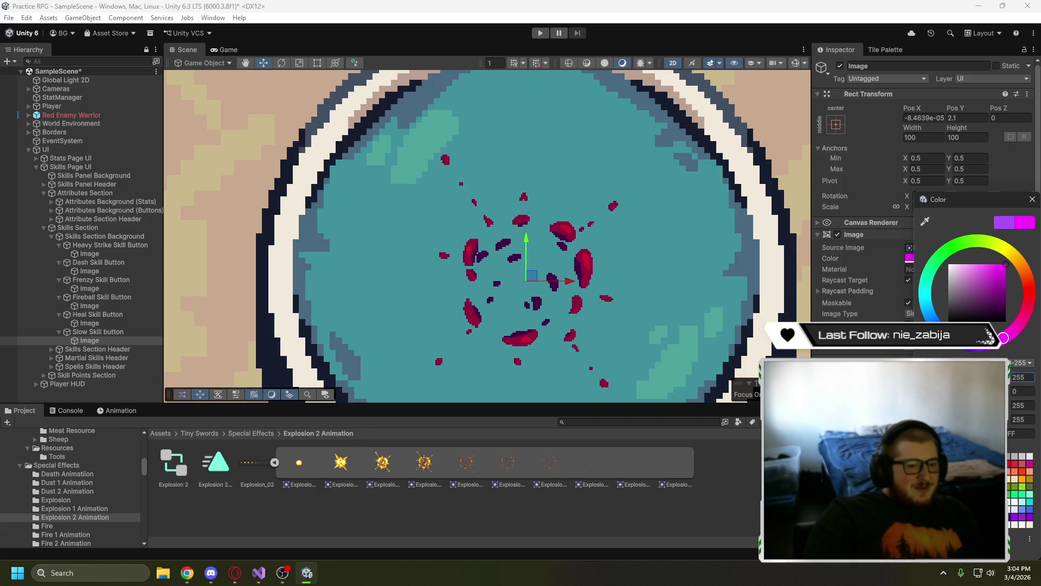
click(1022, 405)
click(1019, 376)
text(130)
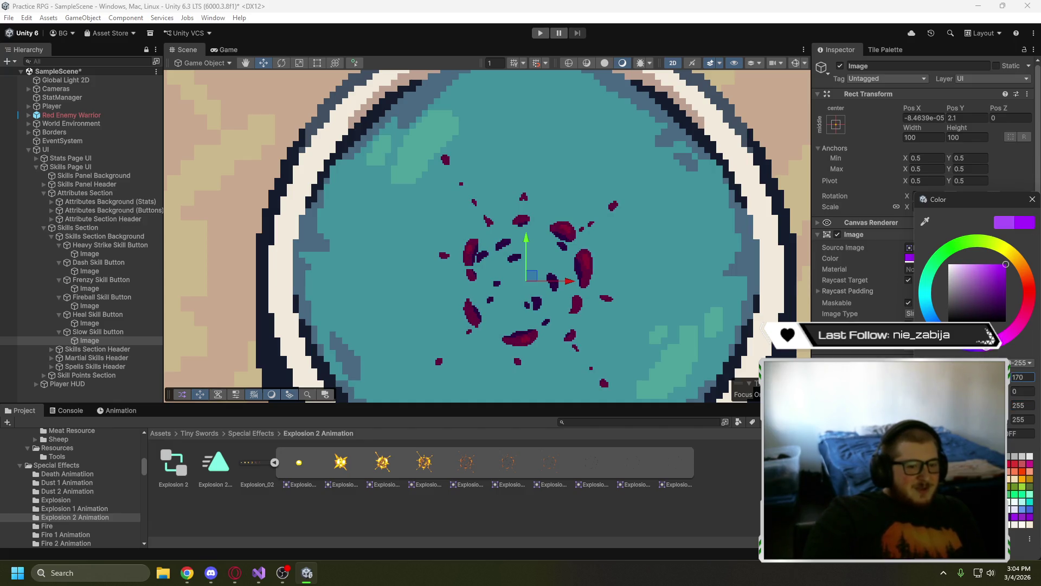
- Try a pink-magenta tint, then settle on a blue tint for the icon
click(1030, 466)
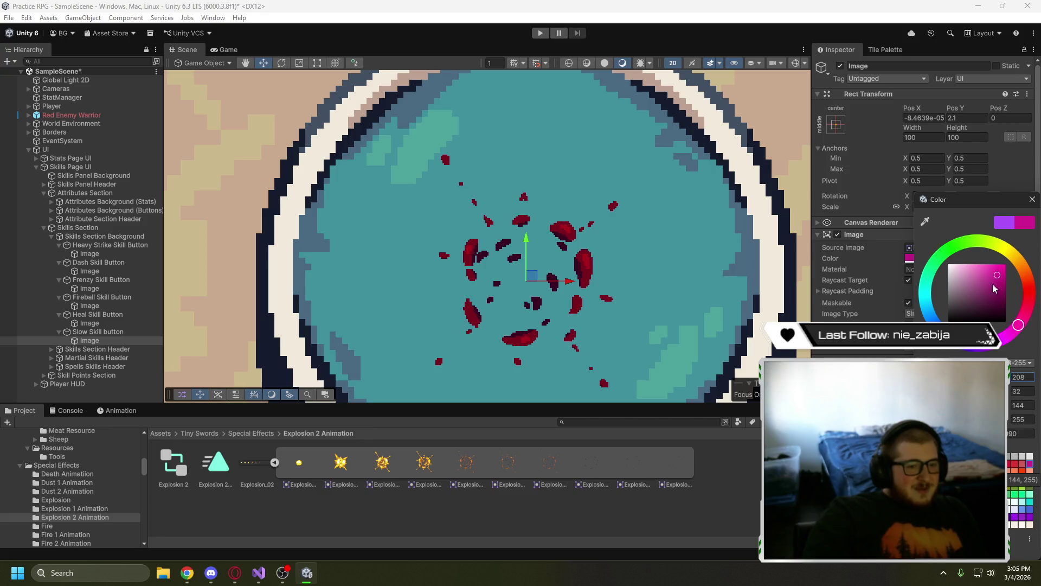
mouse_move(995, 289)
mouse_down()
mouse_move(1027, 255)
mouse_move(974, 265)
mouse_up()
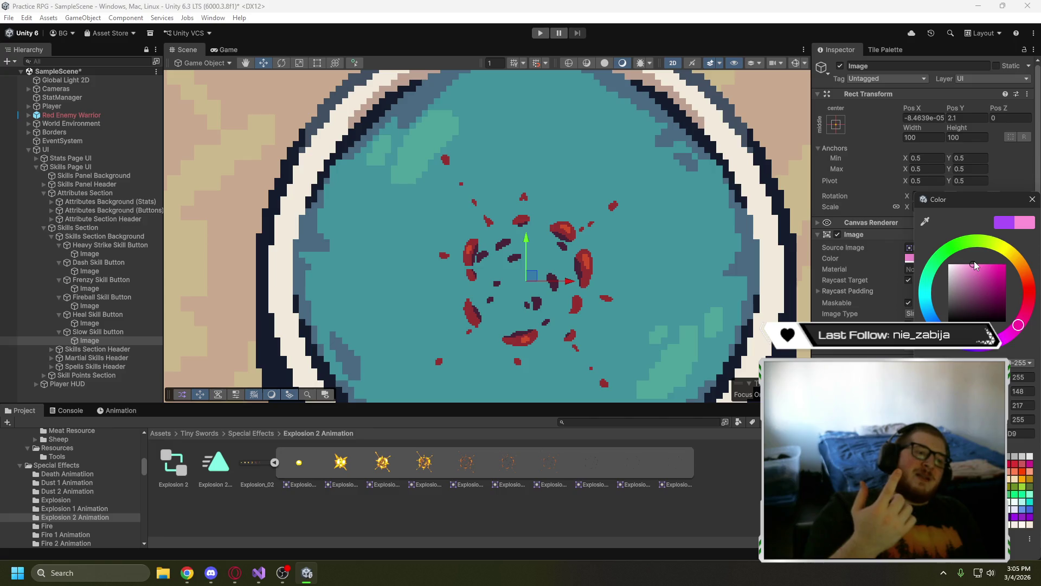
click(948, 335)
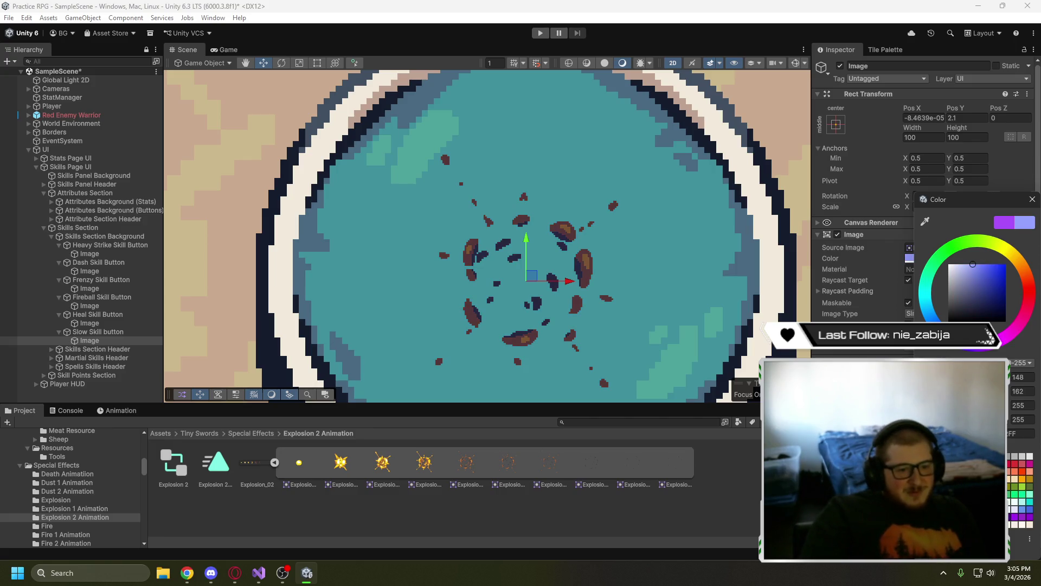
mouse_move(976, 277)
mouse_down()
mouse_move(1009, 273)
mouse_move(997, 280)
mouse_move(985, 259)
mouse_move(995, 285)
mouse_move(973, 267)
mouse_up()
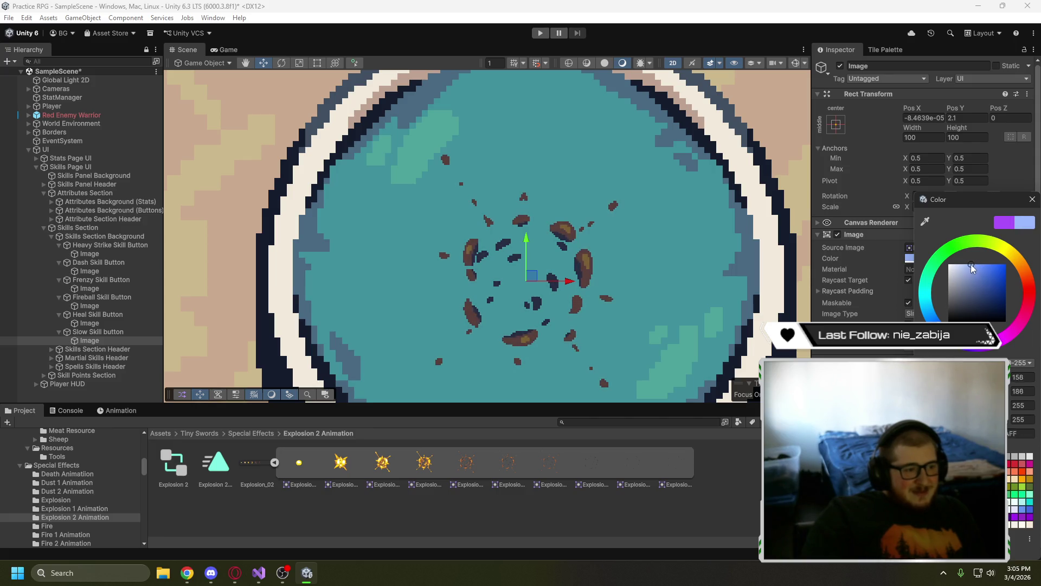
click(264, 434)
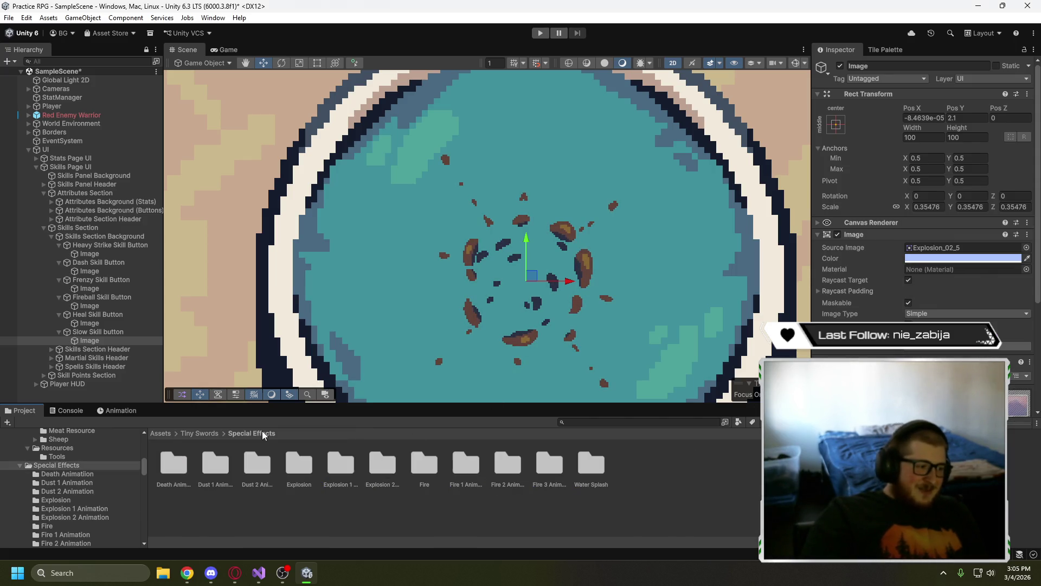
- Compare Explosion_01 frames and drag Explosion_01_4 into the Slow Skill image's Source Image
double_click(350, 467)
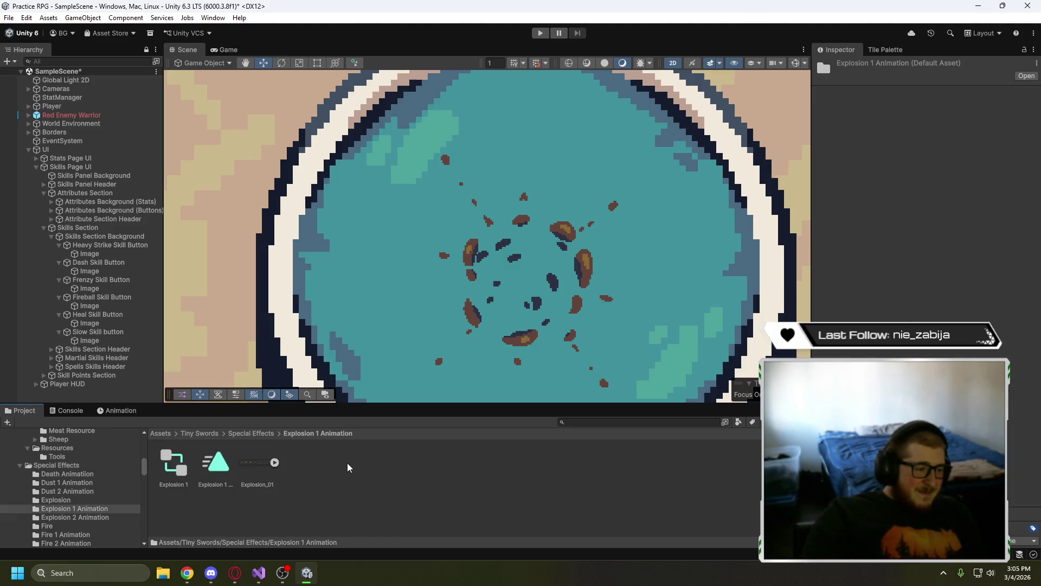
click(274, 462)
click(466, 464)
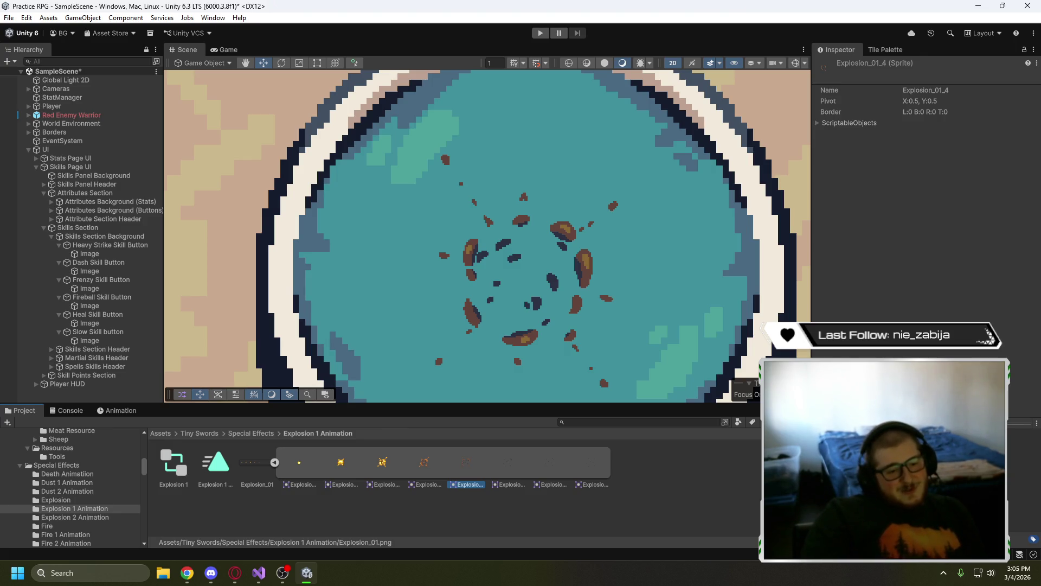
click(492, 458)
click(461, 463)
click(515, 460)
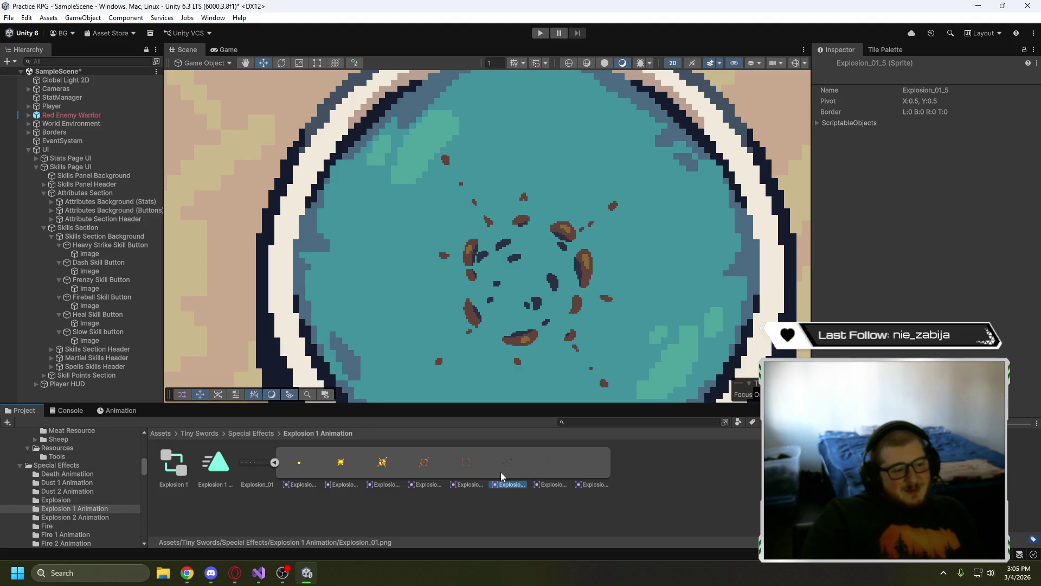
click(462, 467)
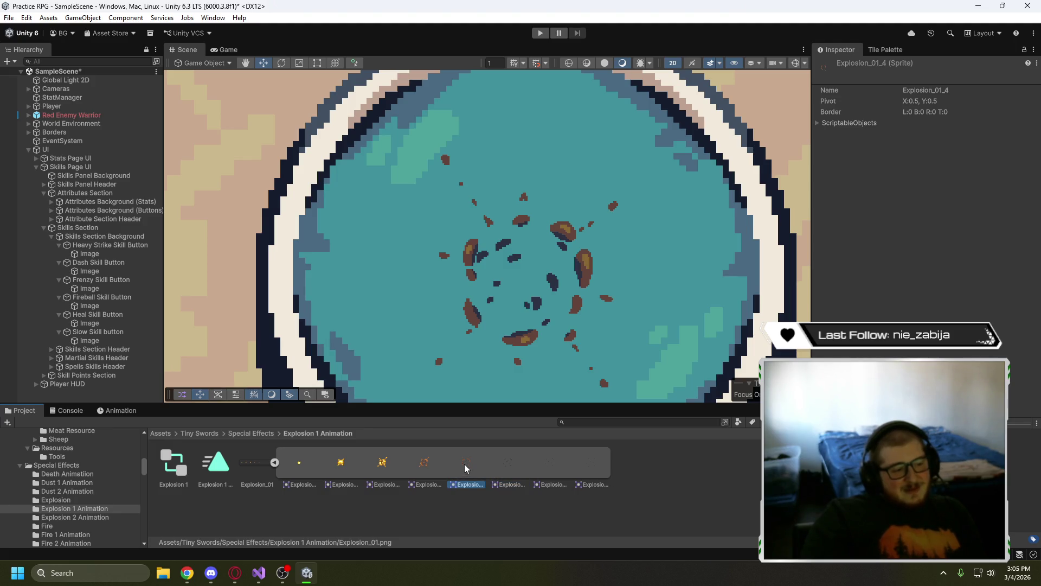
click(90, 340)
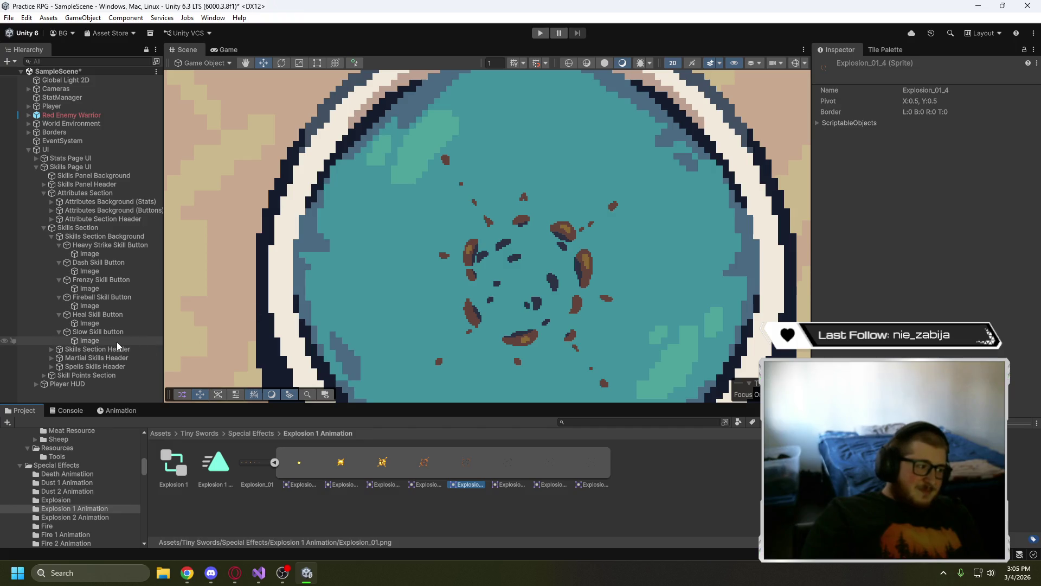
drag(467, 462, 961, 249)
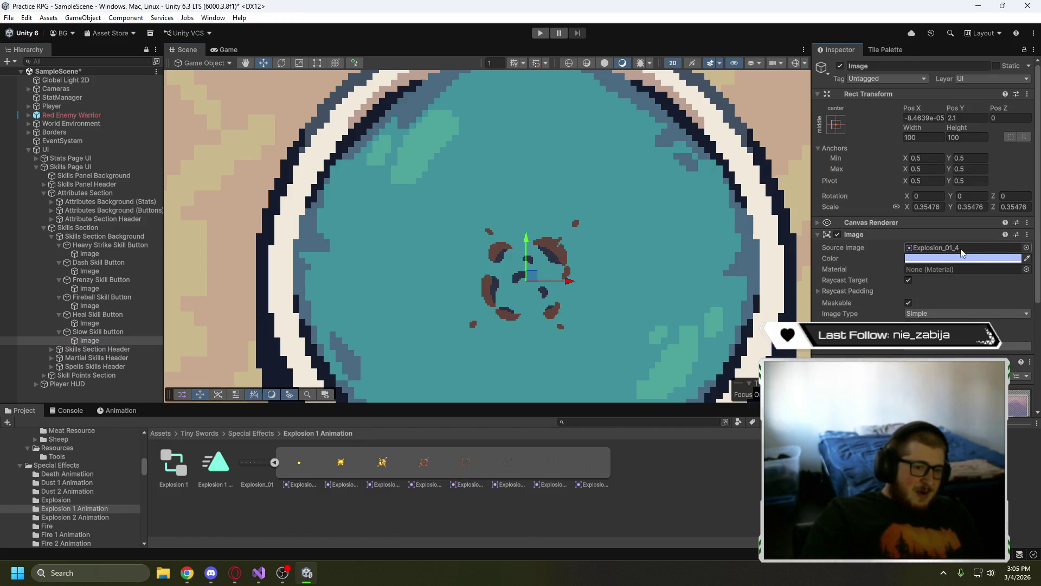
click(959, 258)
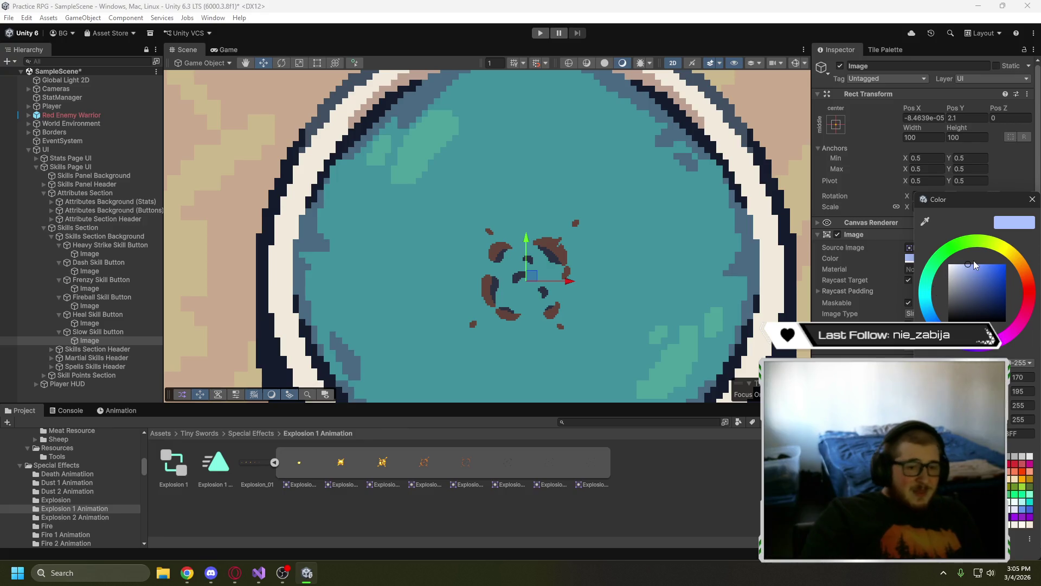
- Adjust the Slow Skill icon tint to a vivid blue-violet, roughly RGB 103, 59, 255
click(983, 275)
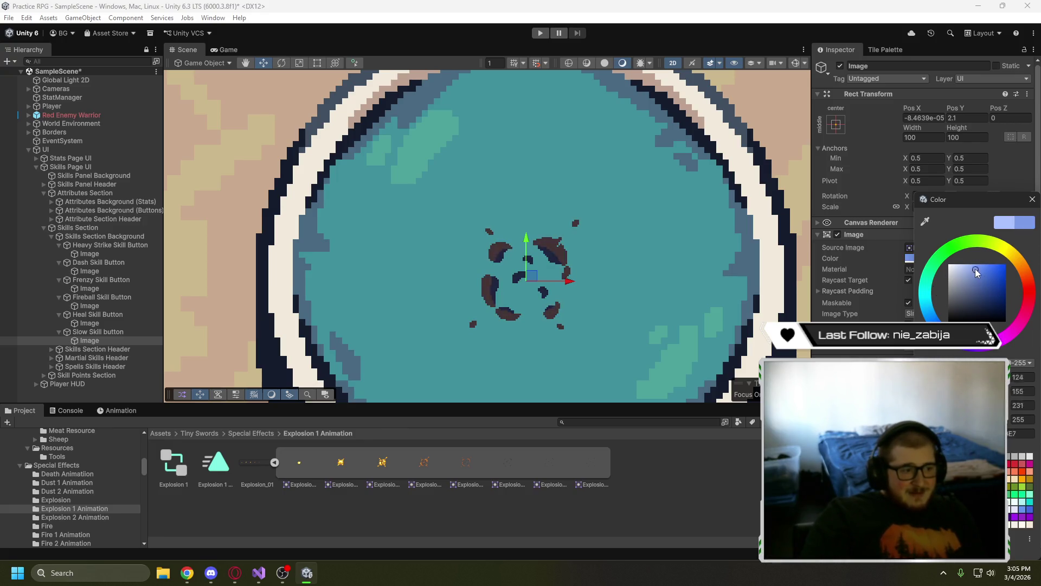
click(991, 275)
mouse_move(991, 278)
mouse_down()
mouse_move(938, 283)
mouse_move(961, 271)
mouse_move(930, 284)
mouse_move(969, 241)
mouse_move(1014, 258)
mouse_move(1034, 309)
mouse_move(1022, 334)
mouse_move(959, 351)
mouse_move(903, 302)
mouse_move(963, 355)
mouse_move(986, 353)
mouse_move(964, 354)
mouse_move(931, 317)
mouse_up()
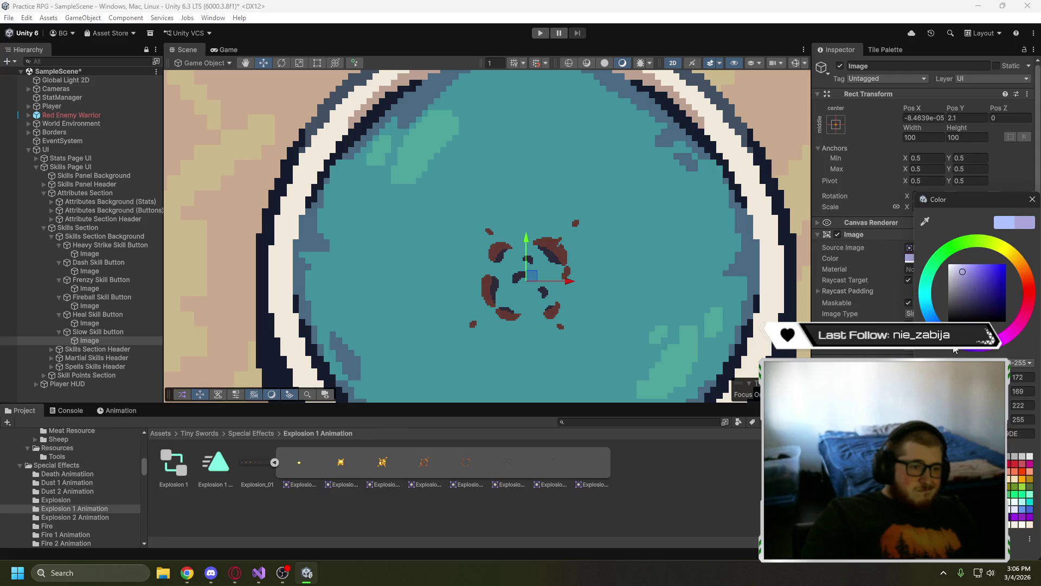
drag(968, 284, 974, 268)
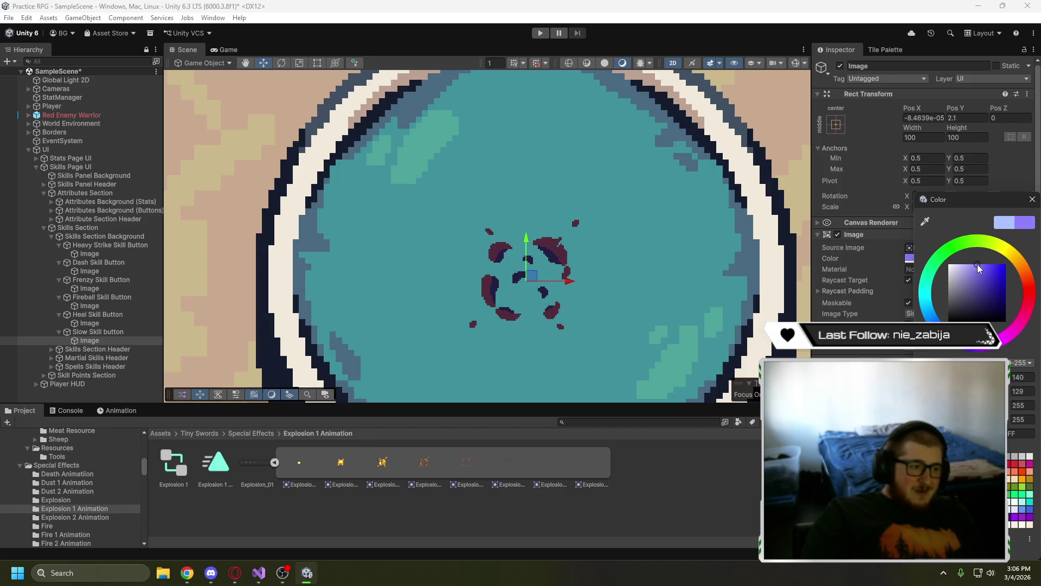
mouse_move(982, 266)
mouse_down()
mouse_move(983, 287)
mouse_move(982, 271)
mouse_up()
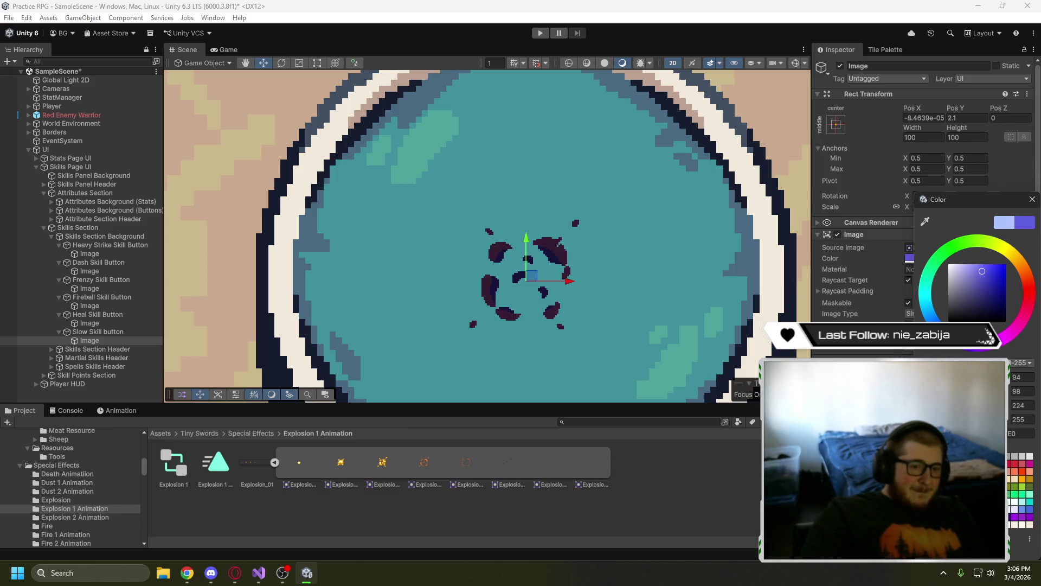
click(982, 273)
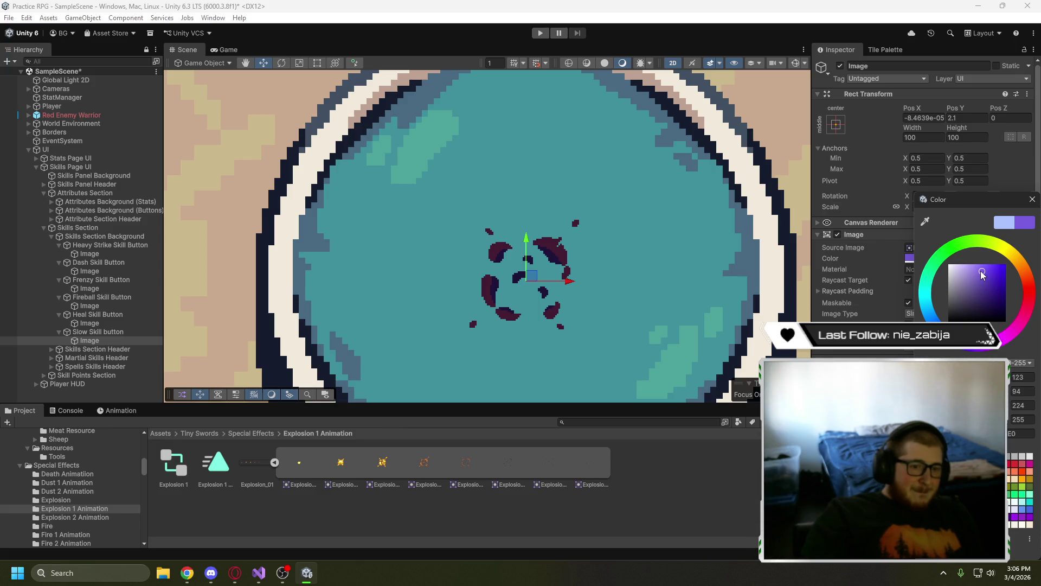
drag(982, 274, 993, 264)
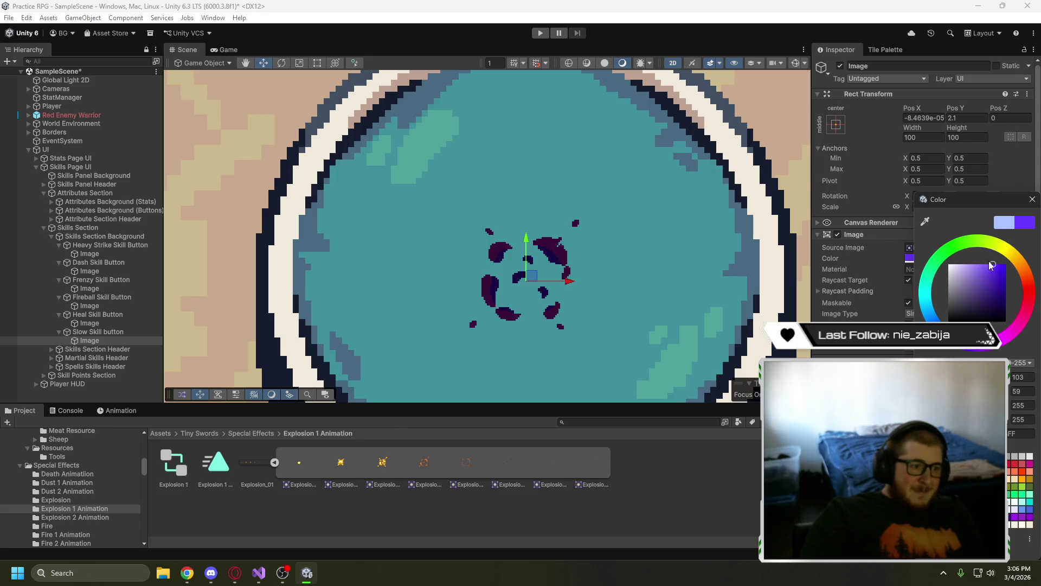
scroll(689, 317, down, 10)
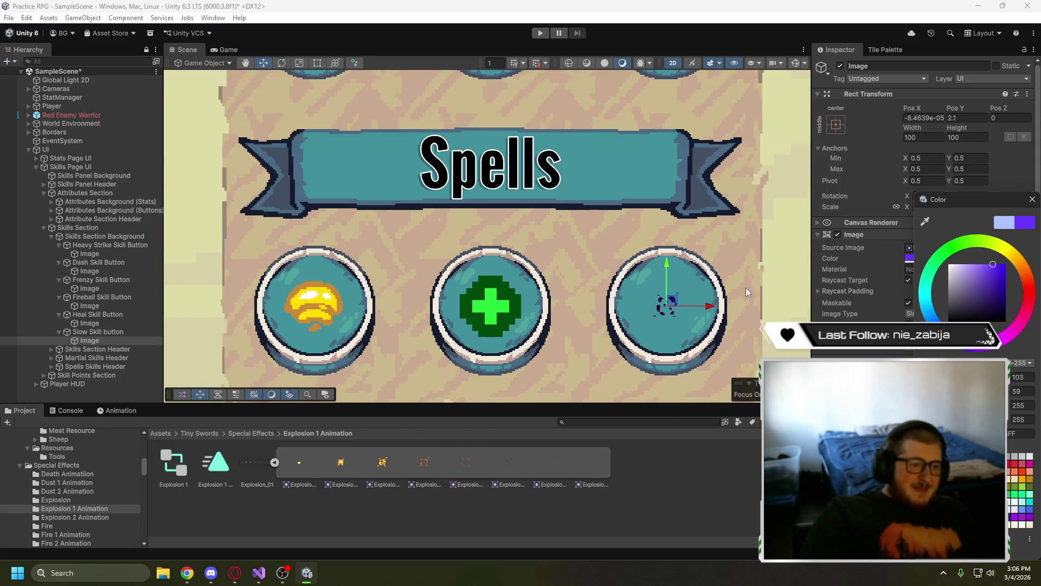
- Enlarge the Slow skill explosion icon with the scale tool in the Scene view
mouse_move(747, 292)
mouse_down()
mouse_move(637, 216)
mouse_move(662, 262)
mouse_up()
scroll(635, 233, down, 3)
scroll(344, 81, up, 2)
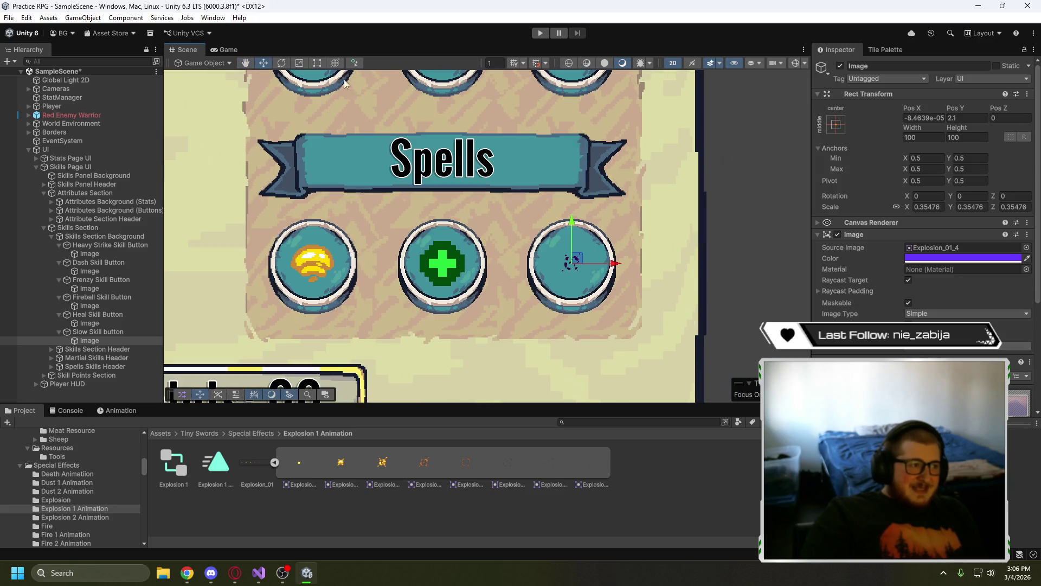
key(r)
drag(572, 263, 628, 247)
click(737, 243)
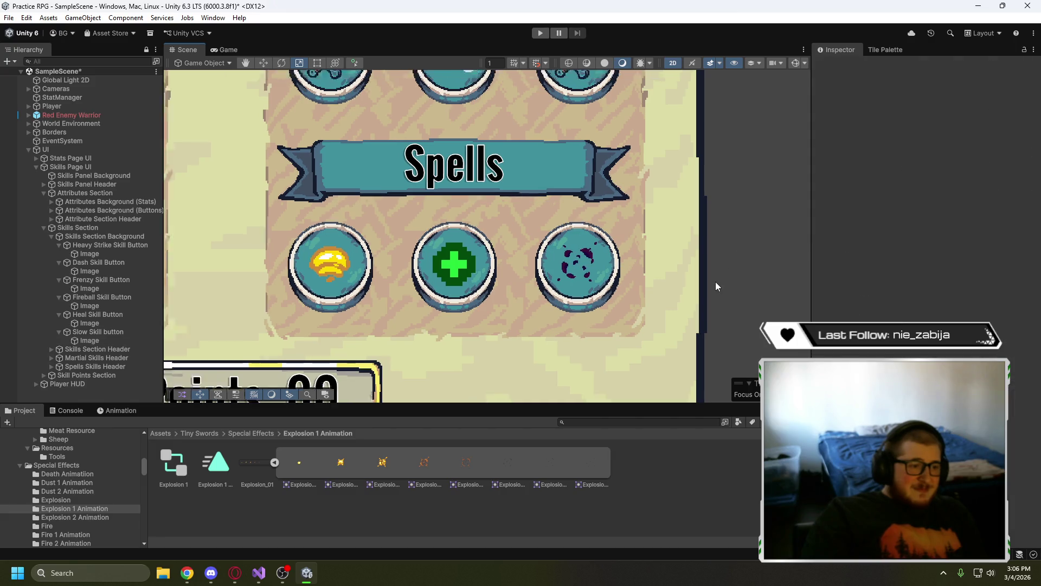
scroll(716, 271, down, 5)
key(q)
drag(752, 245, 748, 249)
key(r)
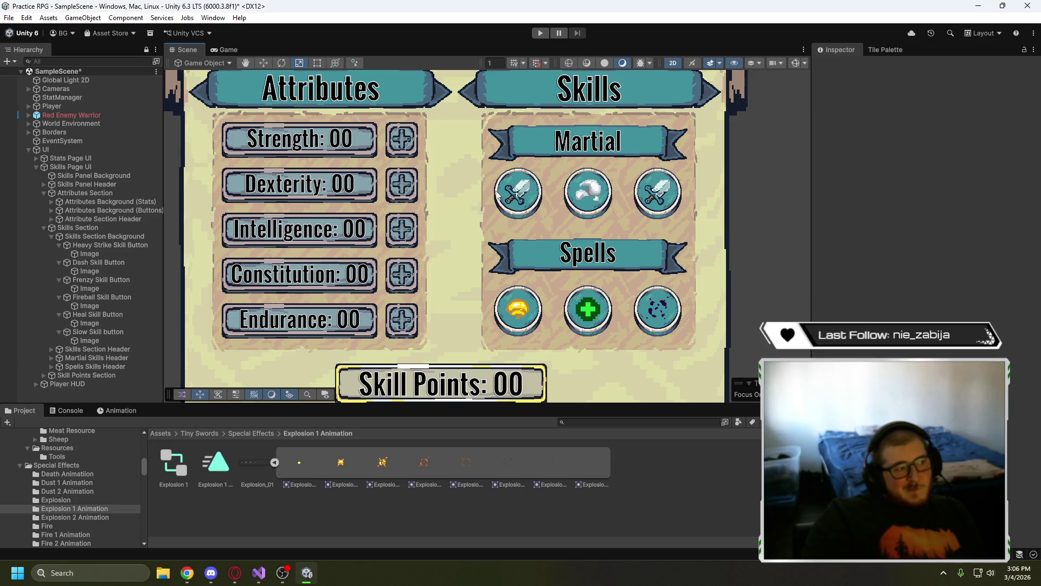
- Check the Spells row icons up close in the Game view
click(223, 50)
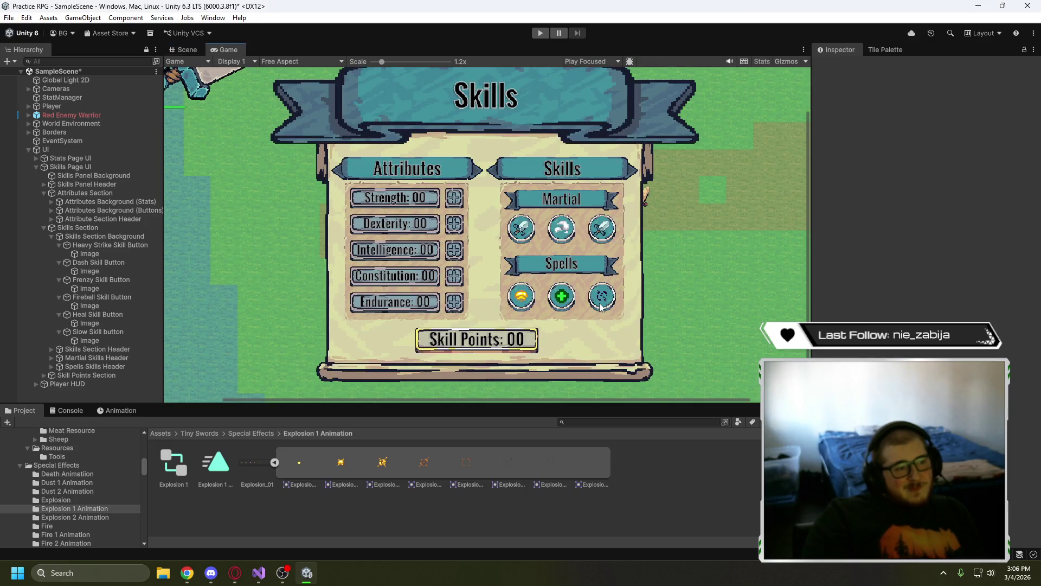
scroll(600, 307, up, 10)
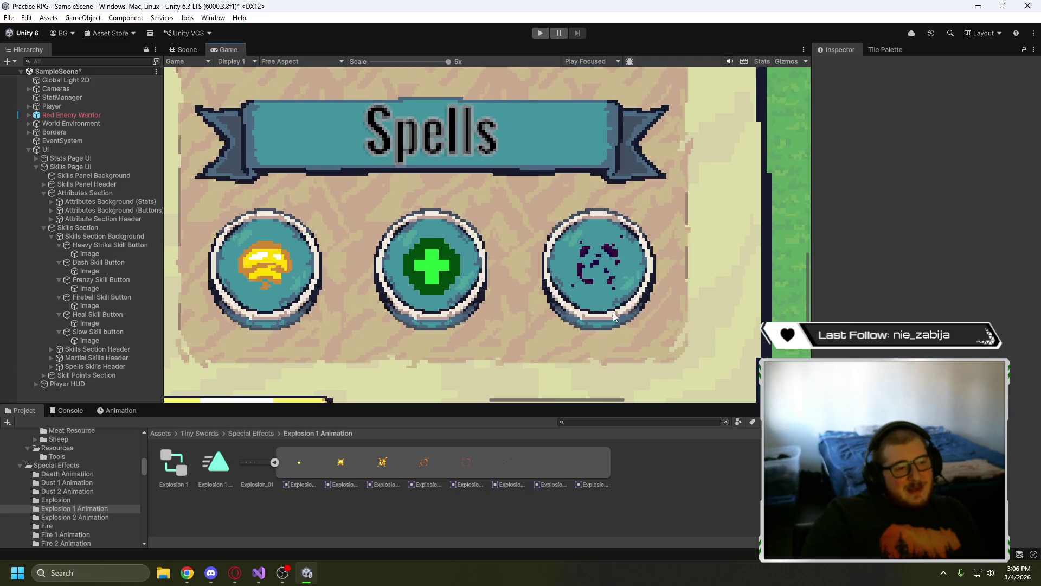
scroll(613, 316, down, 7)
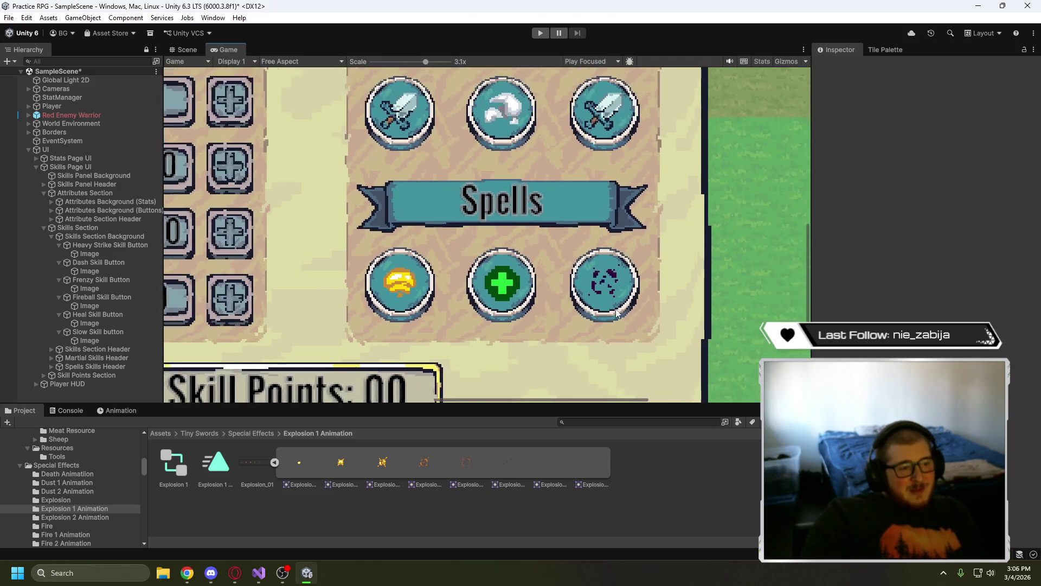
scroll(629, 301, down, 1)
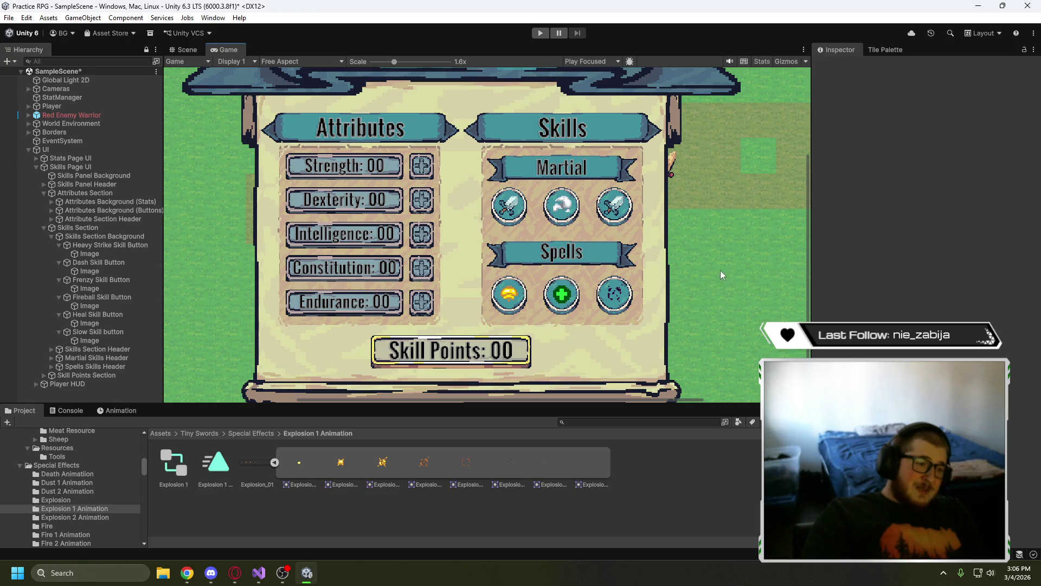
- Return to the Scene view, frame the whole Skills panel and collapse the Slow Skill entry
click(187, 49)
scroll(669, 336, down, 3)
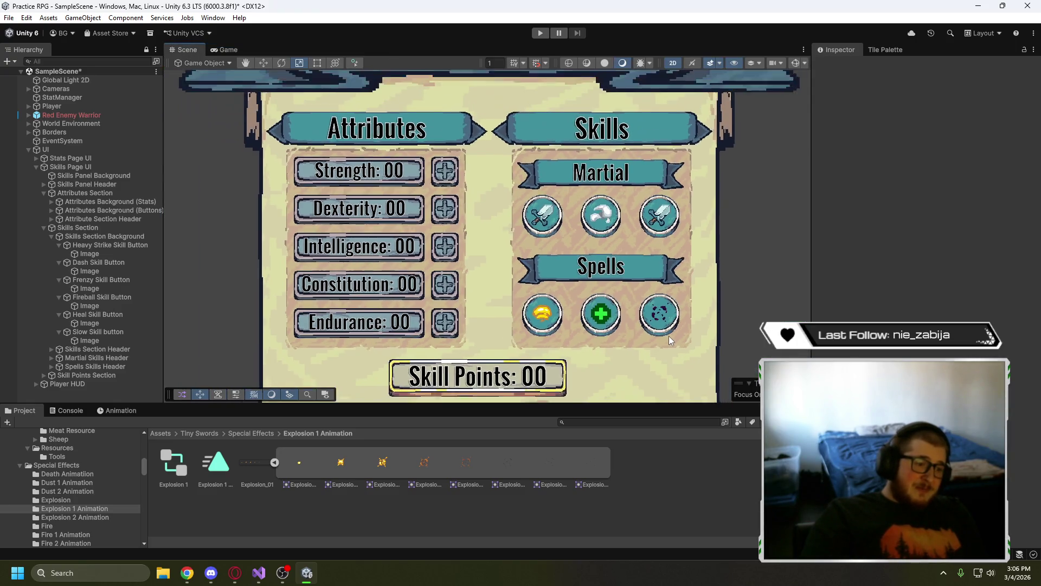
scroll(669, 332, down, 2)
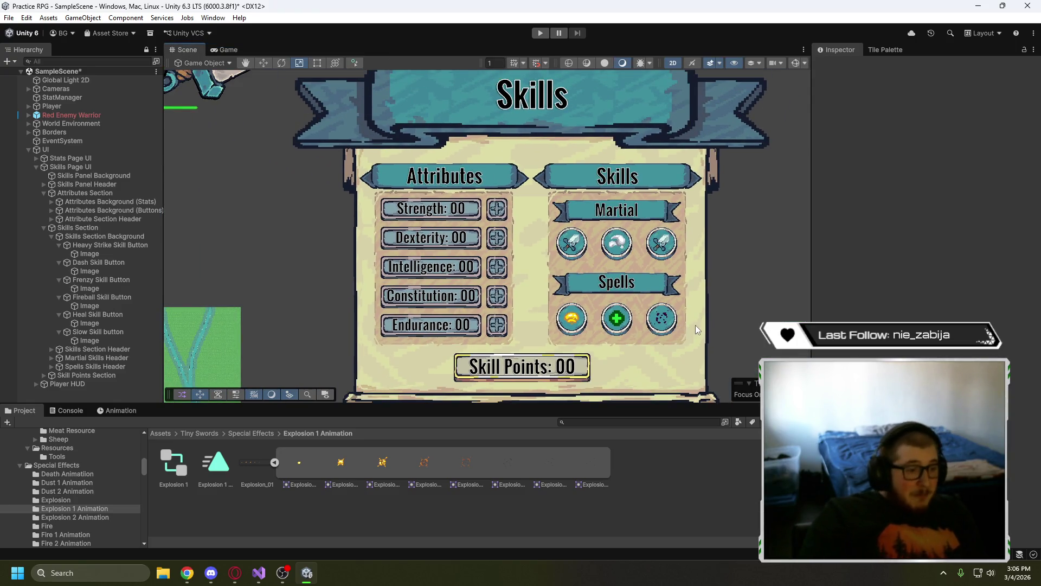
drag(692, 315, 685, 290)
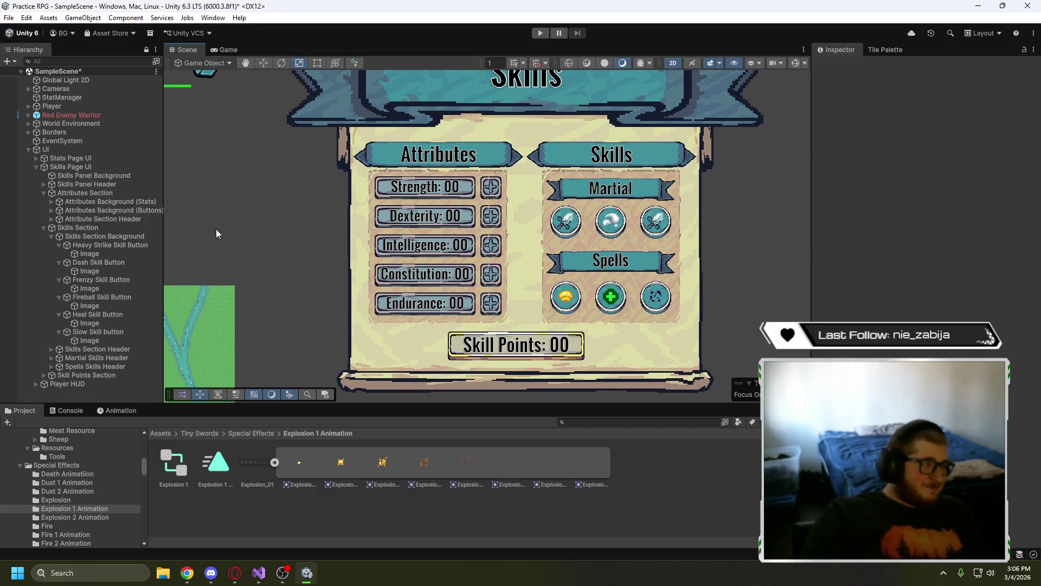
click(59, 332)
- Collapse the Heal and Fireball Skill Button entries and select the Frenzy Skill Button's Image
click(59, 314)
click(59, 297)
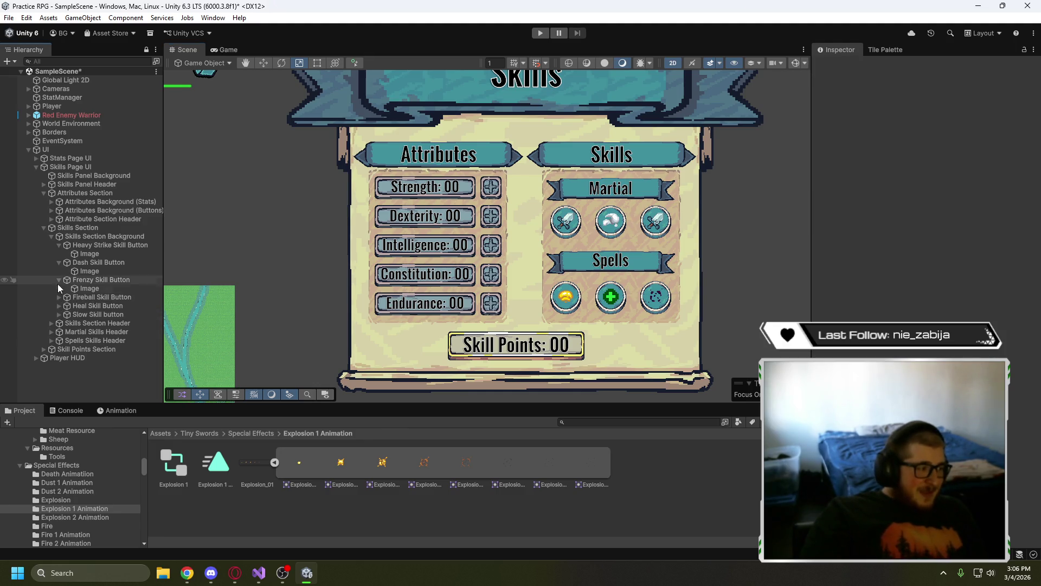
click(90, 288)
- Browse the Cursors and Icons folders under Tiny Swords > UI Elements
click(258, 433)
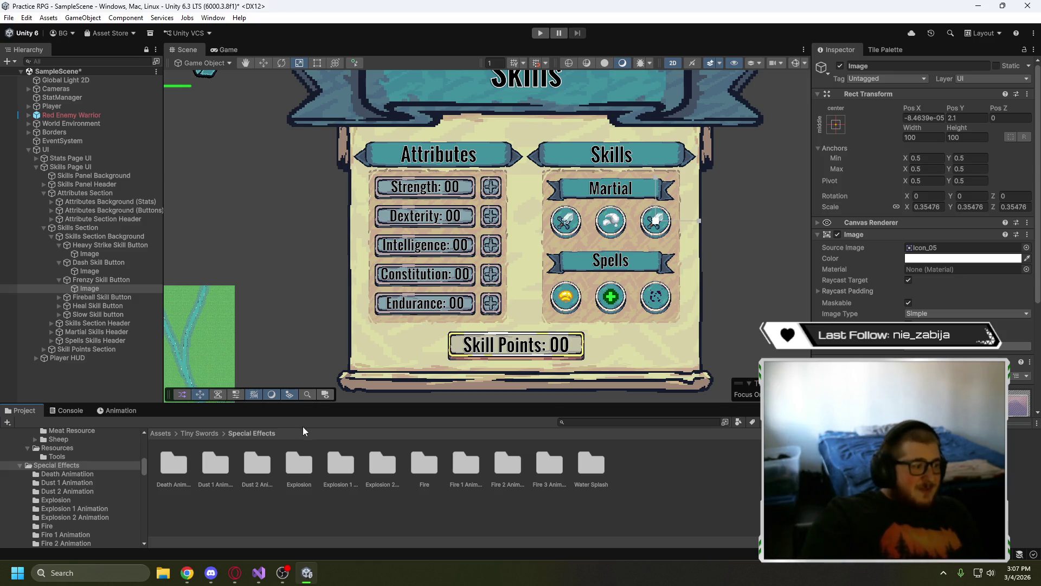
click(209, 434)
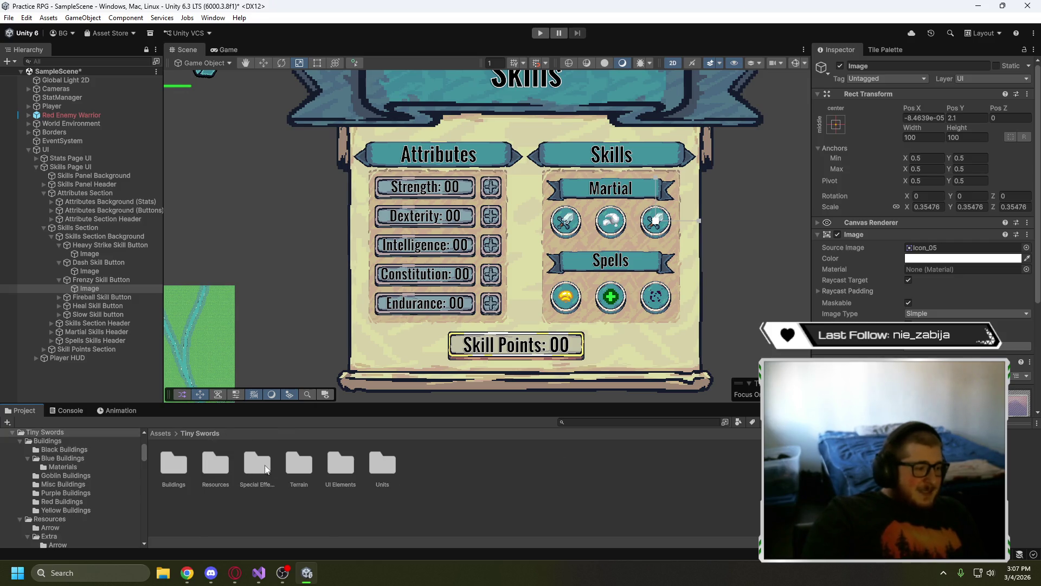
double_click(336, 465)
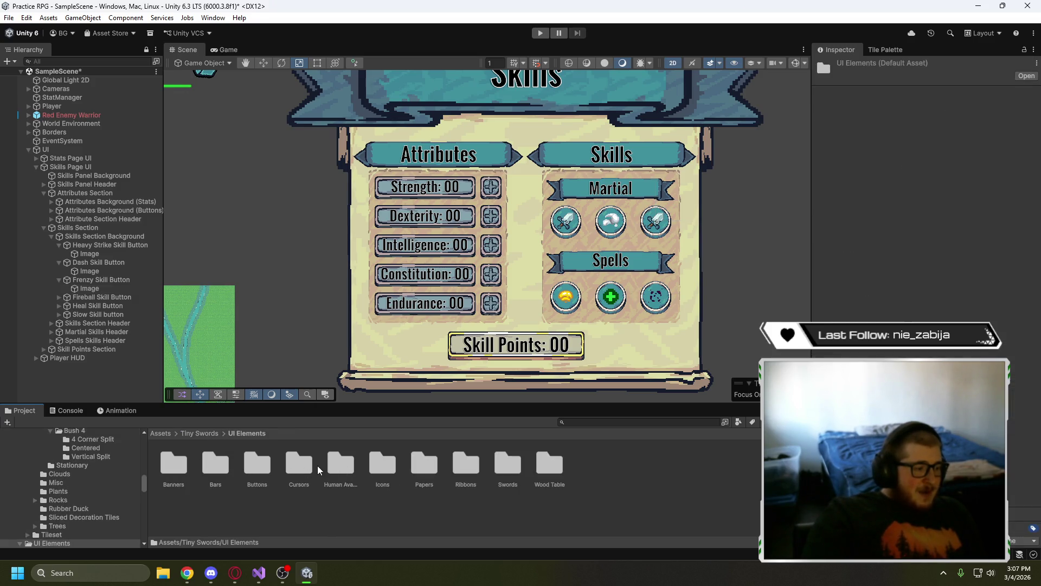
double_click(304, 469)
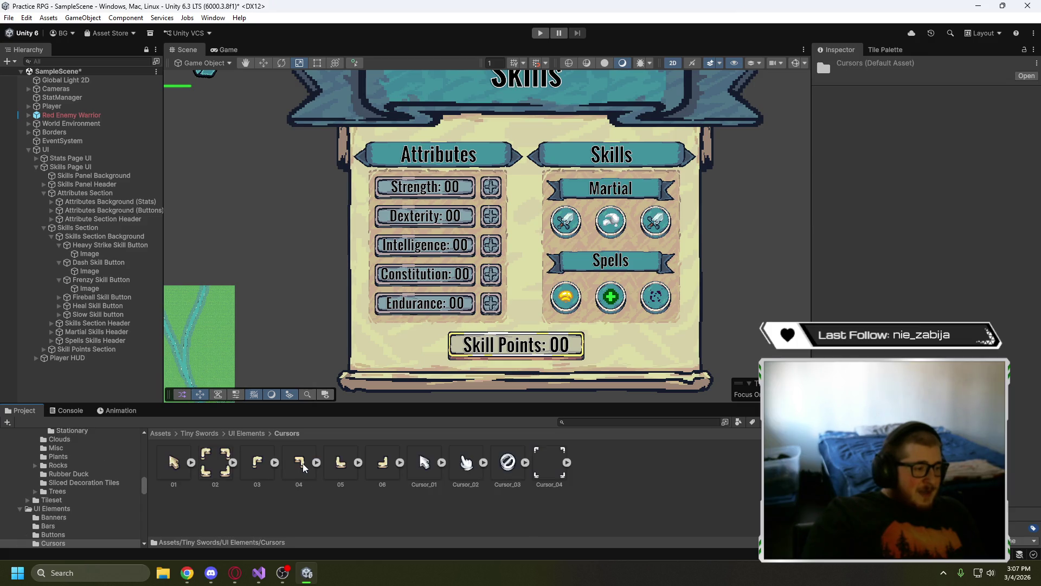
click(251, 433)
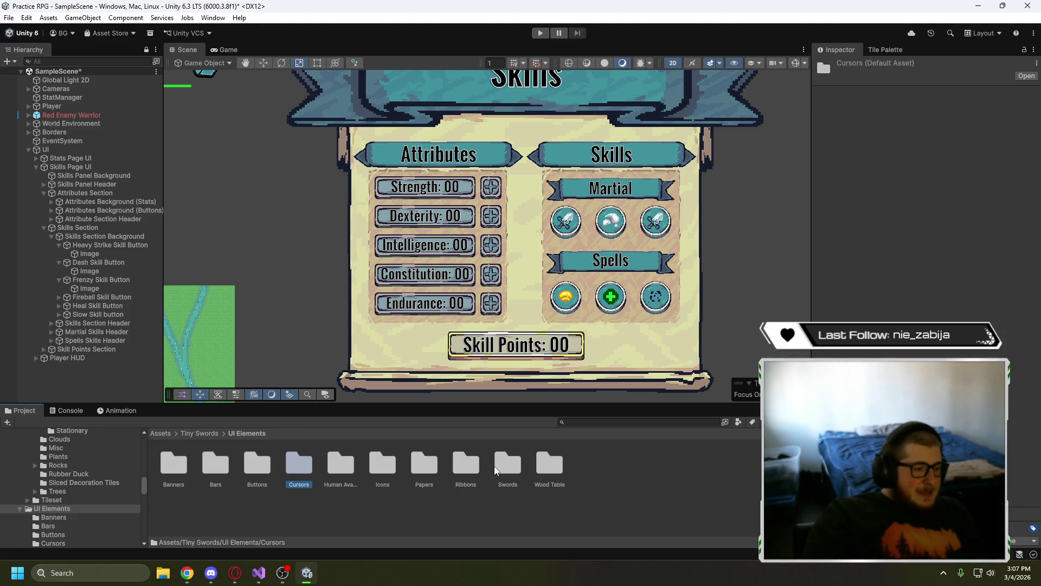
double_click(383, 465)
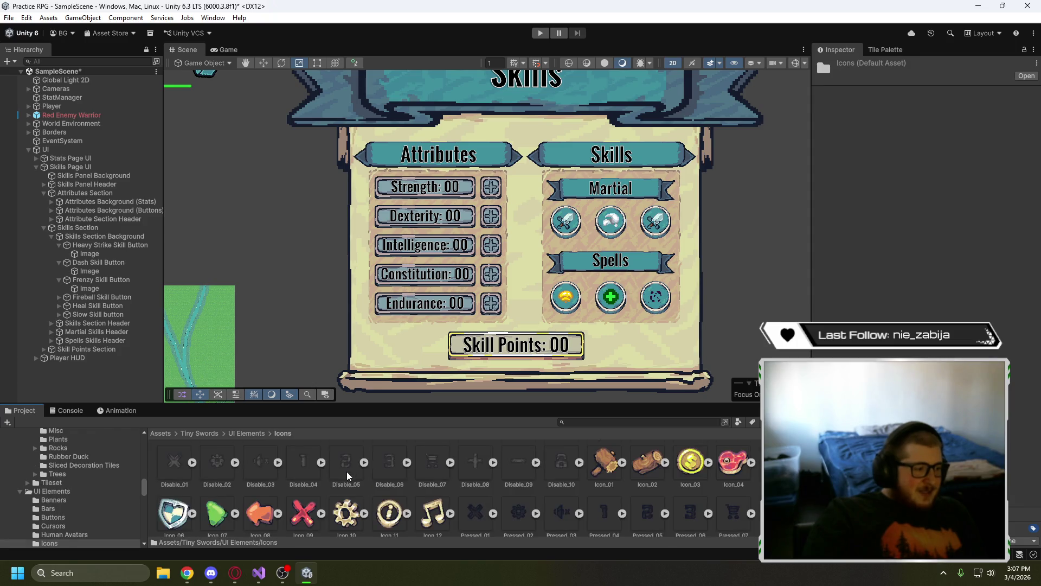
click(248, 433)
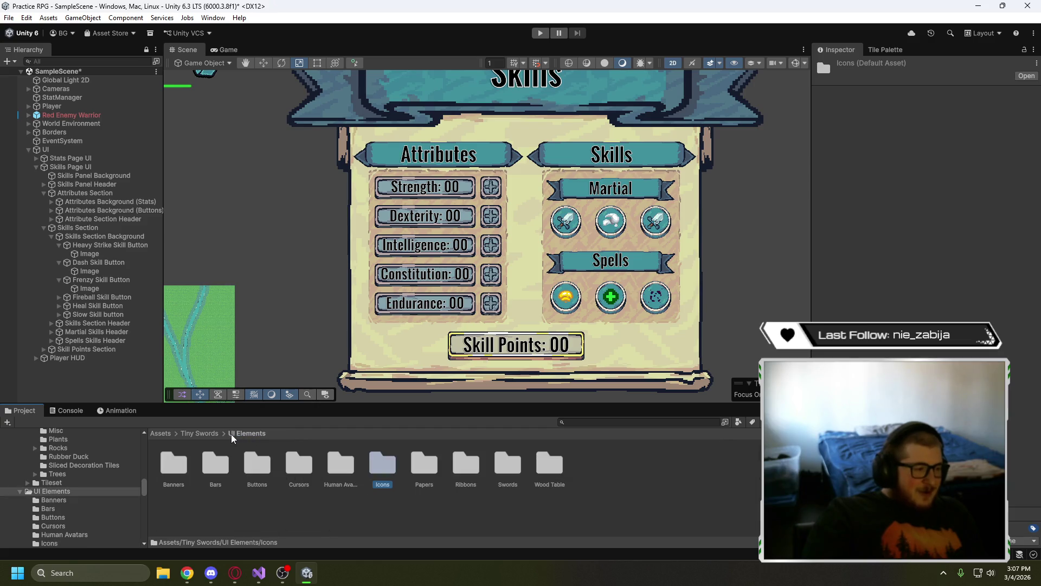
click(213, 433)
- Select the Tool_03 sword sprite in Tiny Swords > Resources > Resources > Tools
click(216, 465)
double_click(215, 467)
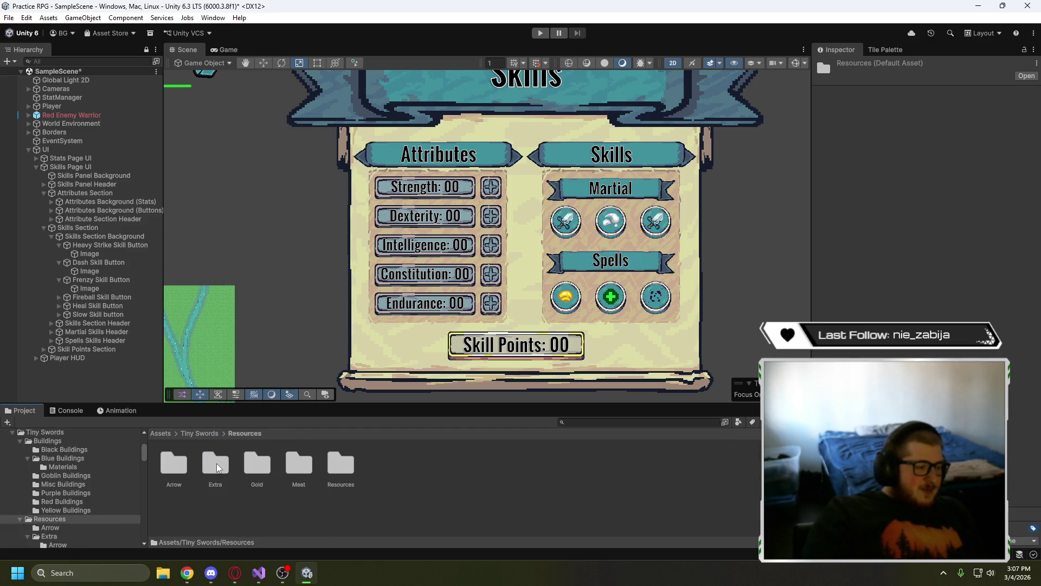
double_click(350, 467)
double_click(168, 468)
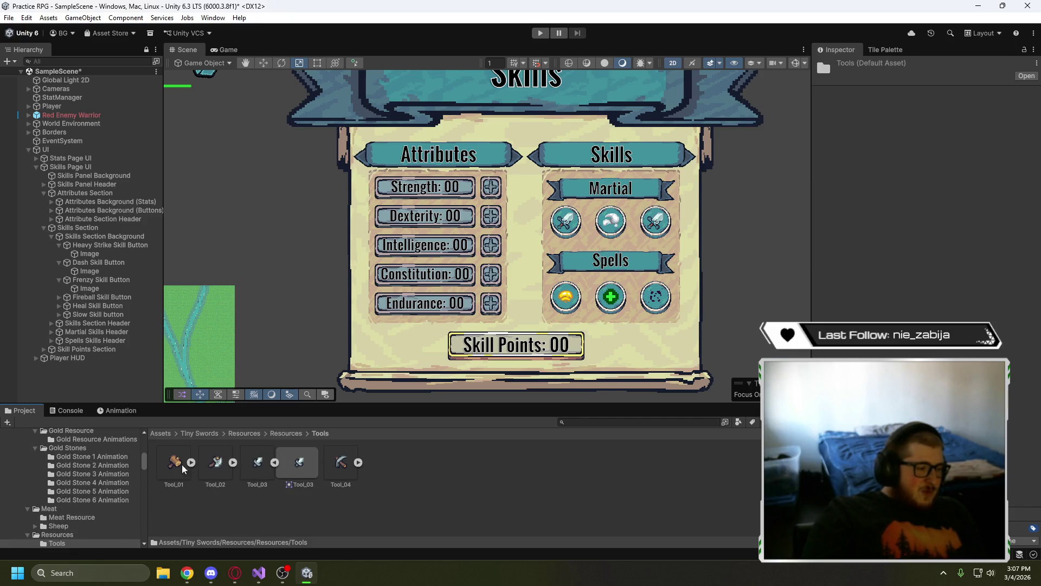
click(259, 470)
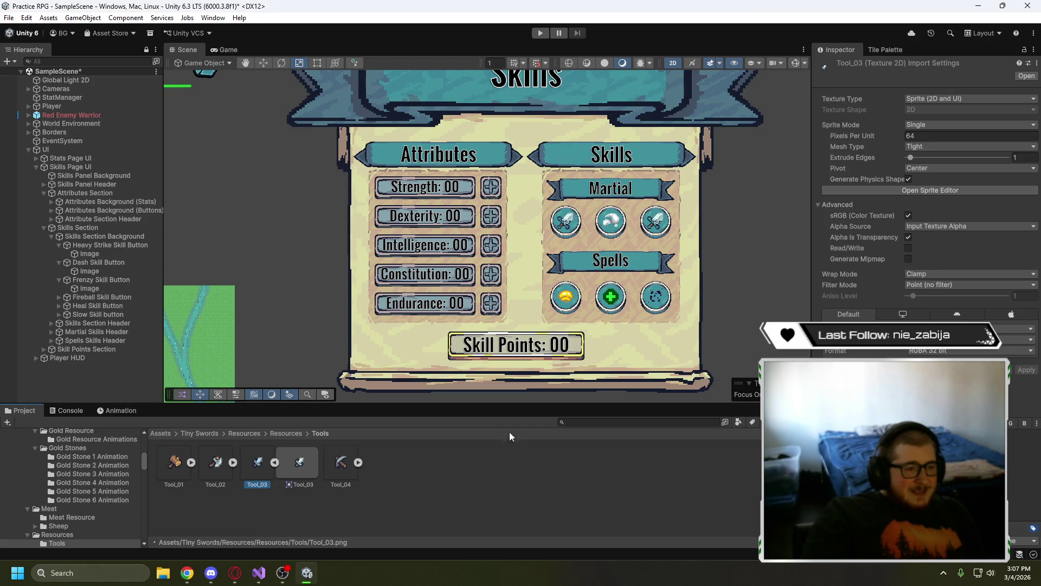
scroll(595, 329, up, 8)
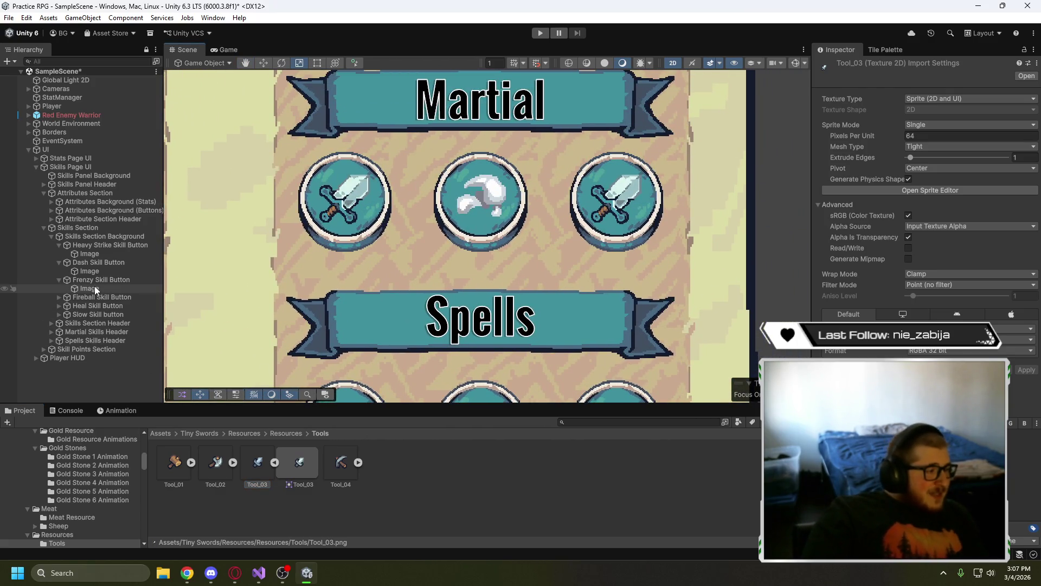
click(59, 262)
- Duplicate the Frenzy Skill Button's Image and assign Tool_03 as Image (1)'s Source Image
click(60, 245)
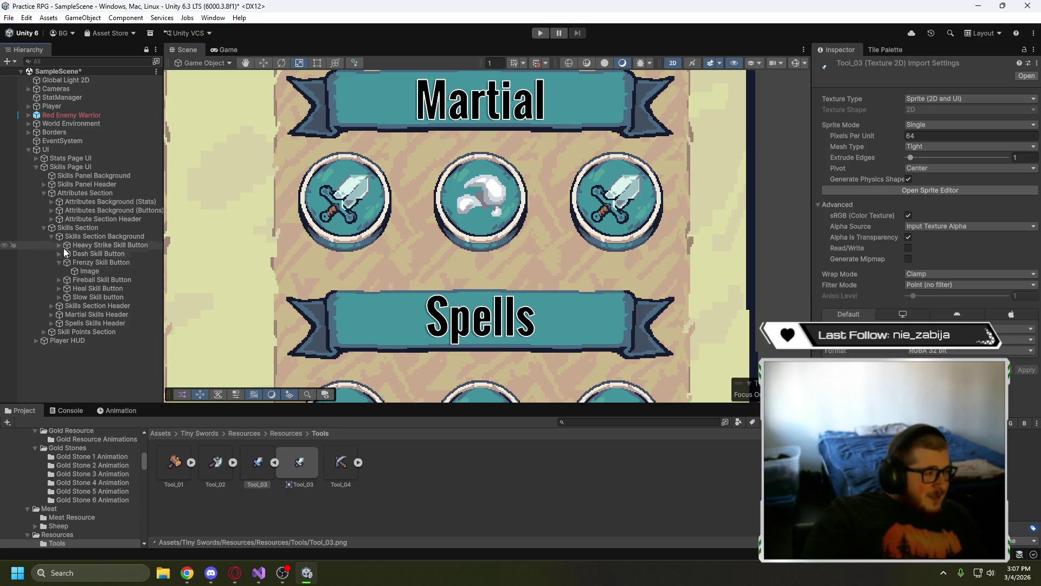
click(96, 268)
key(ctrl+d)
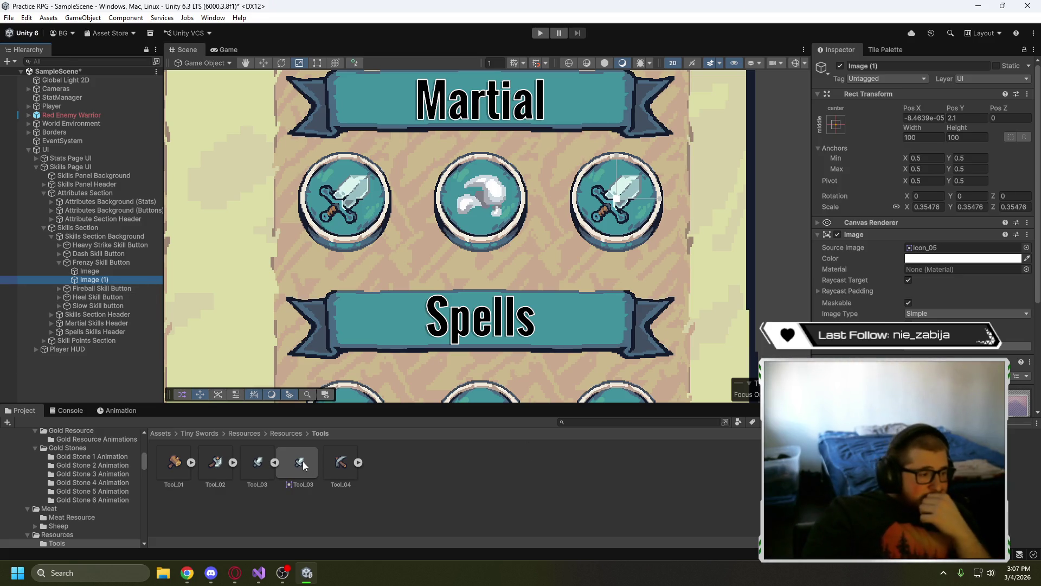
mouse_move(303, 461)
mouse_down()
mouse_move(705, 271)
mouse_move(943, 185)
mouse_up()
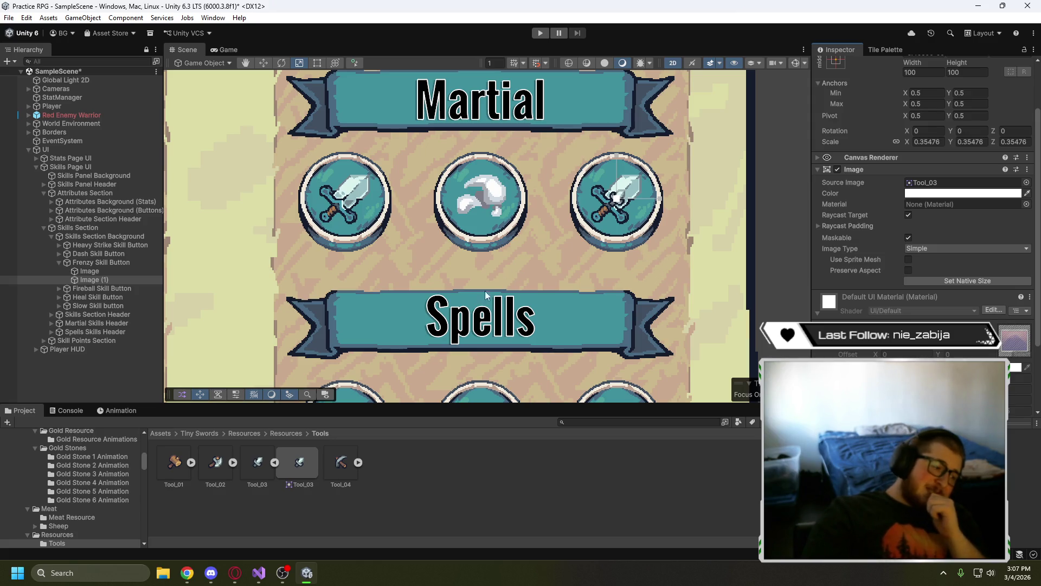
- Set the original Frenzy Image's Source Image to the Tool_03 sword sprite
click(111, 271)
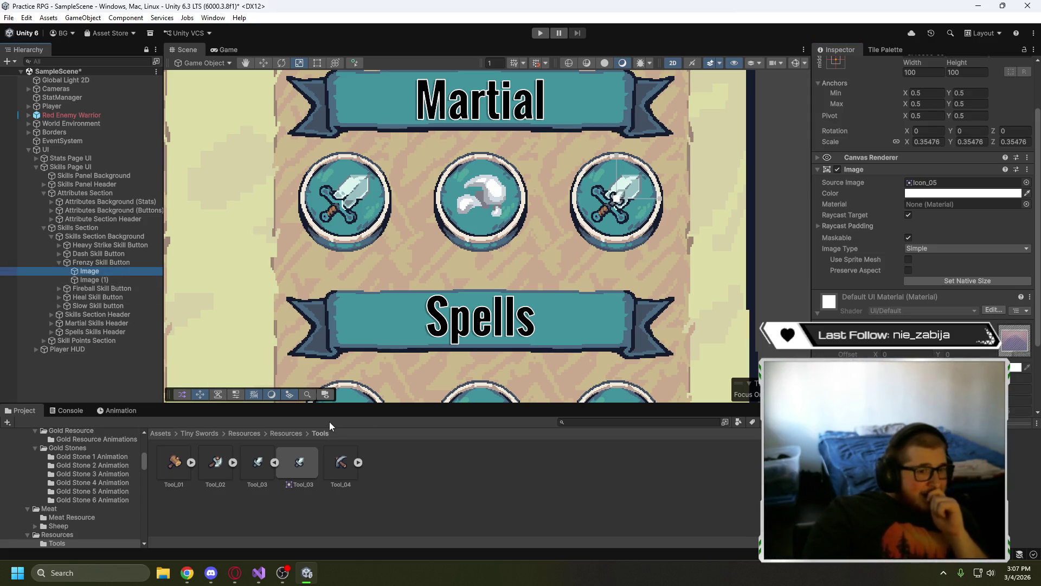
mouse_move(297, 465)
mouse_down()
mouse_move(876, 249)
mouse_move(933, 185)
mouse_up()
scroll(958, 230, up, 2)
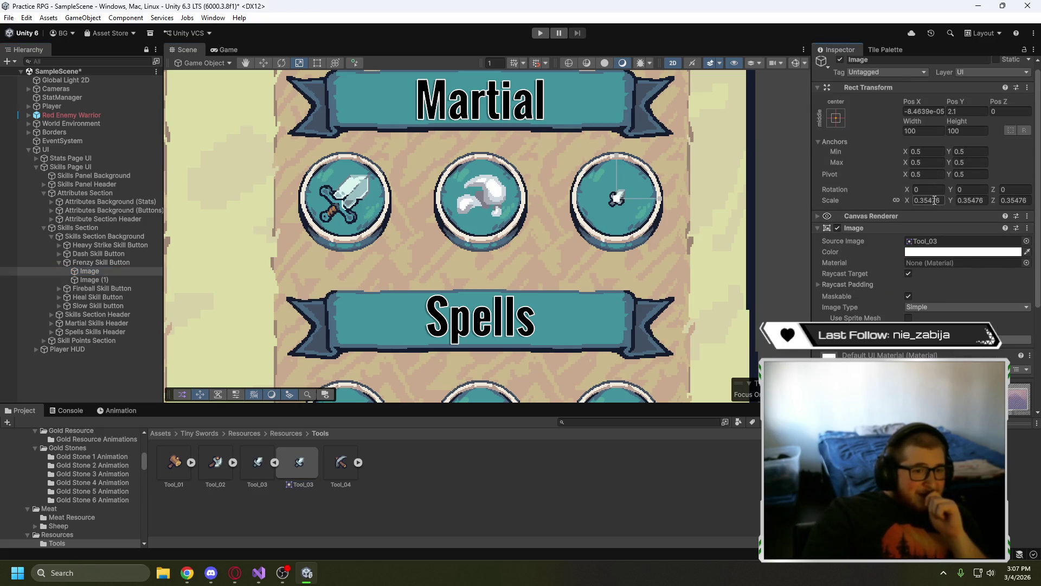
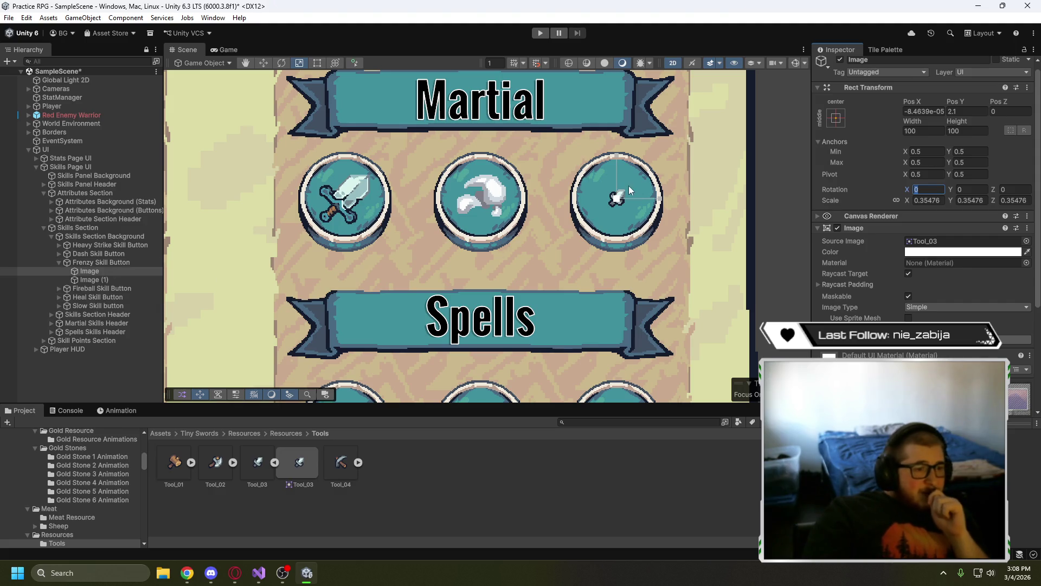
- Move the first Frenzy sword image left and the second sword image right
click(263, 63)
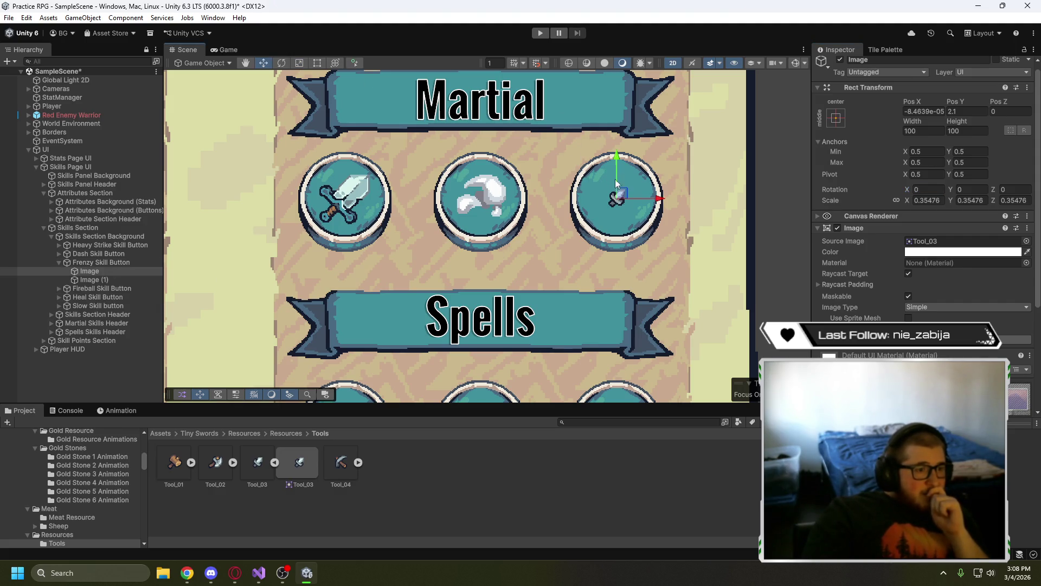
drag(632, 200, 613, 200)
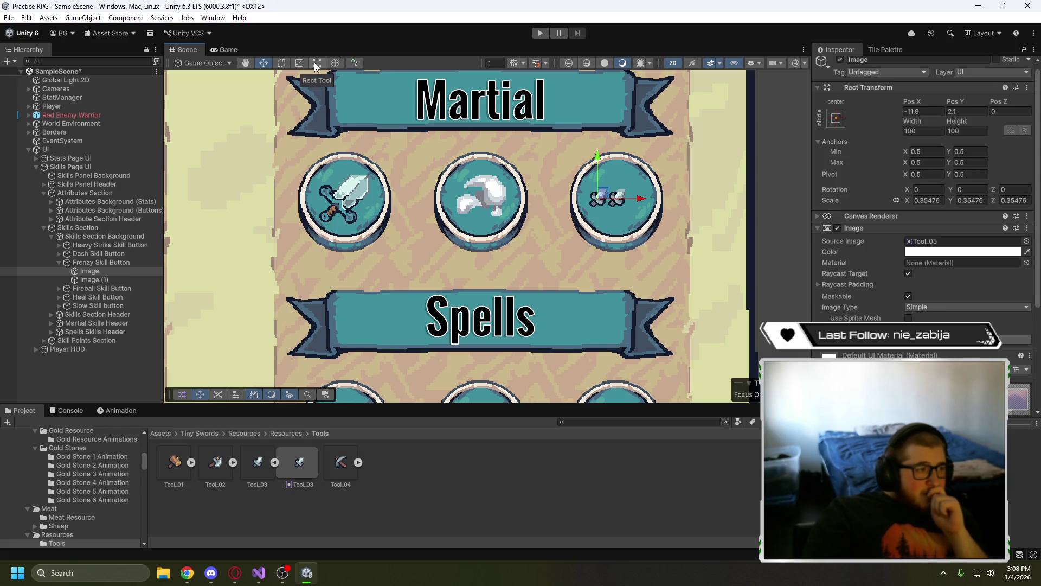
click(124, 281)
drag(643, 200, 662, 205)
- Set the second sword image, Image (1), to a Z rotation of 90
click(971, 190)
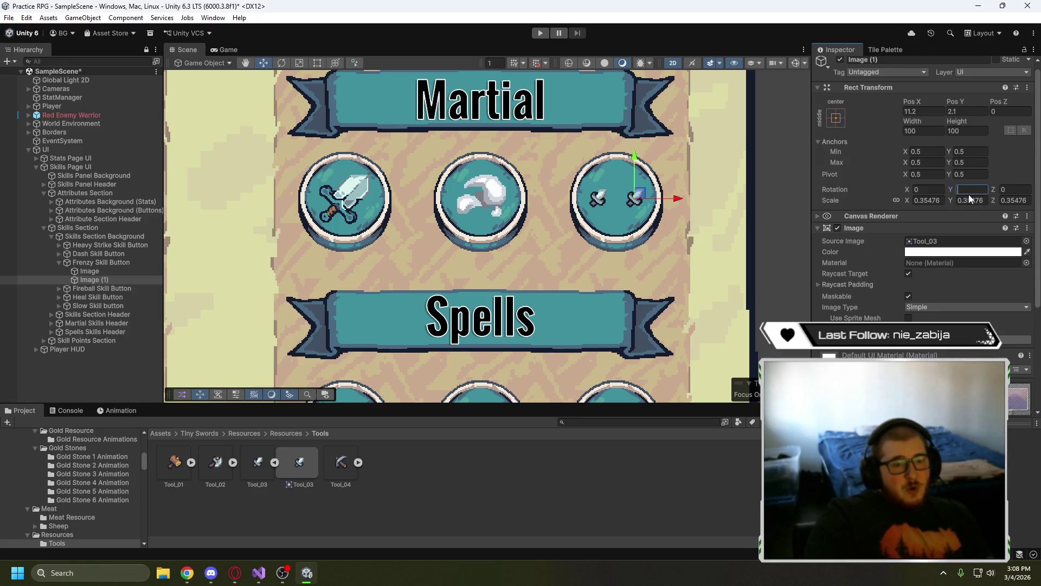
key(BackSpace)
click(1002, 189)
text(90)
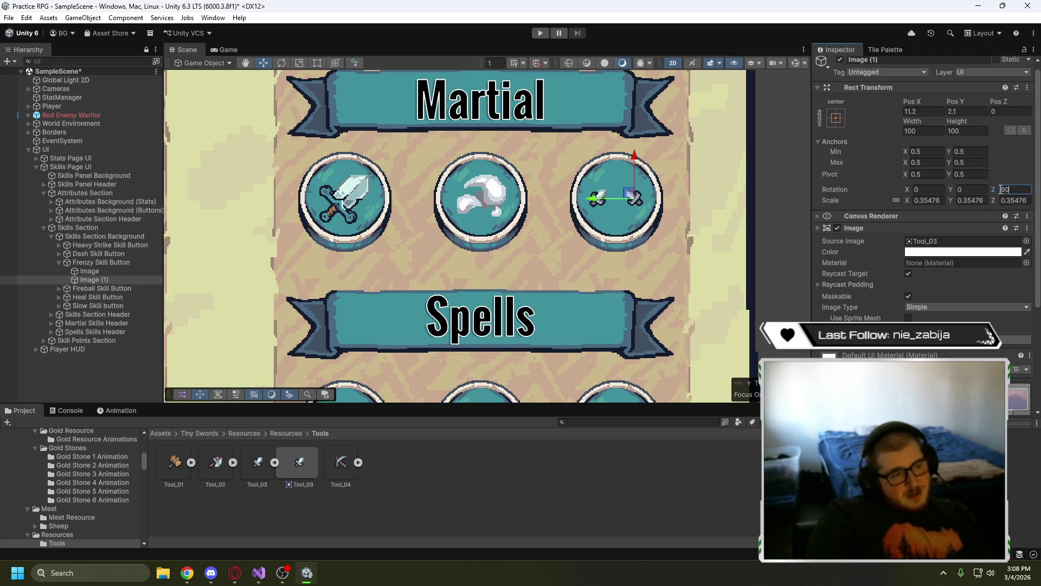
click(682, 463)
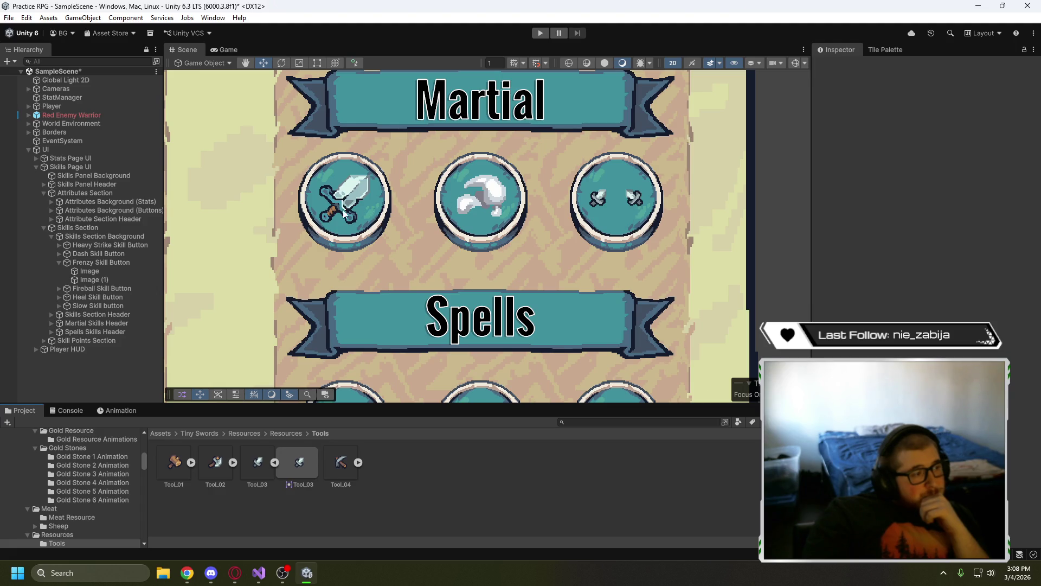
- Link the scale axes of Image (1) and set its scale to 0.55
click(104, 281)
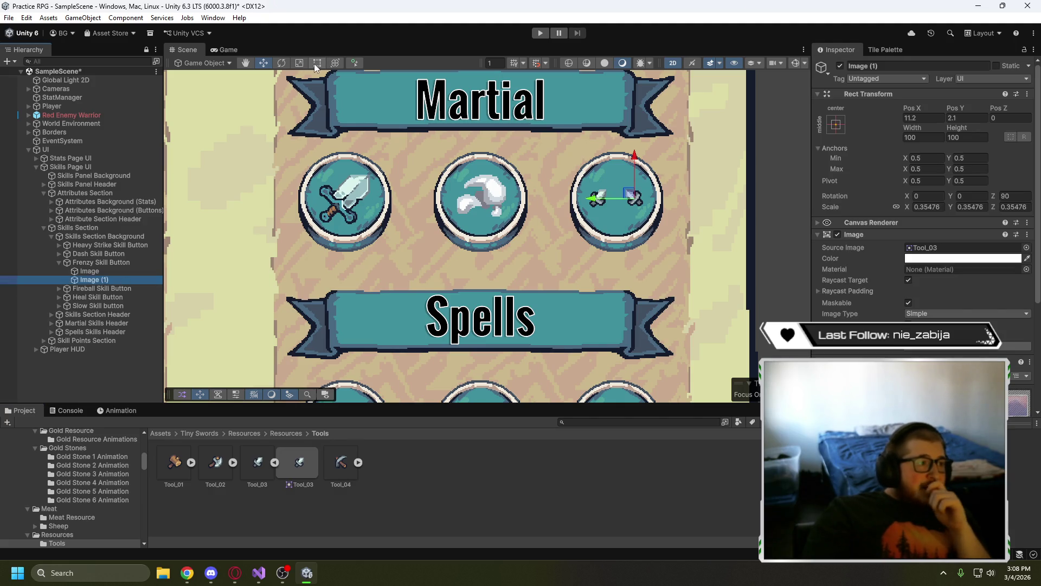
click(298, 63)
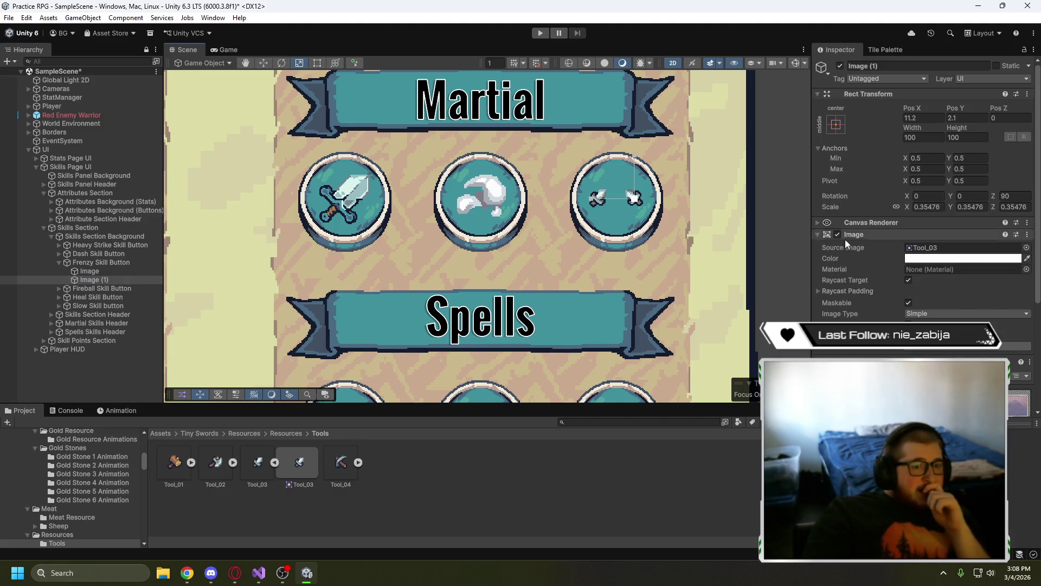
click(938, 205)
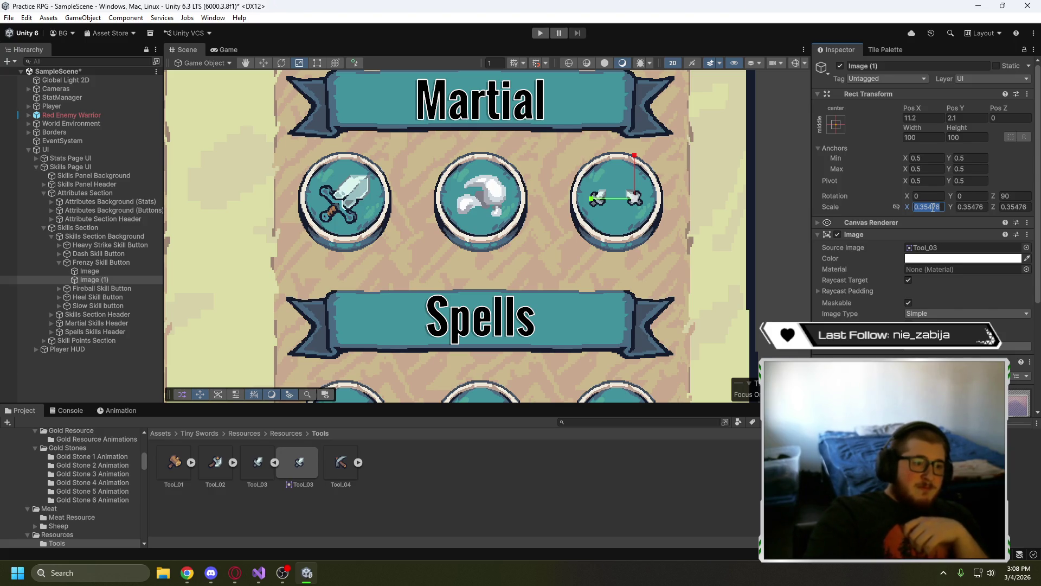
text(.4)
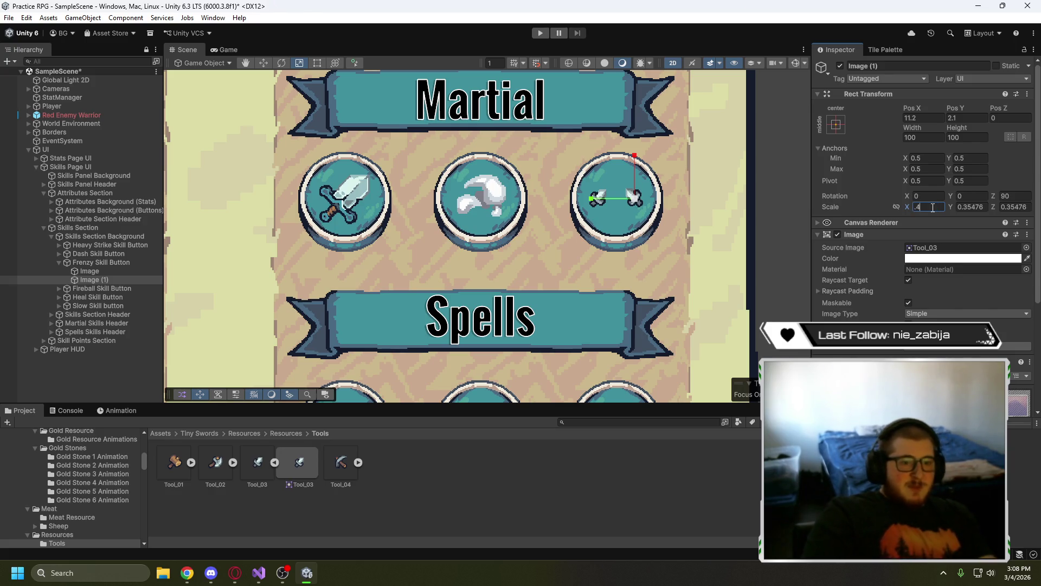
text(.8)
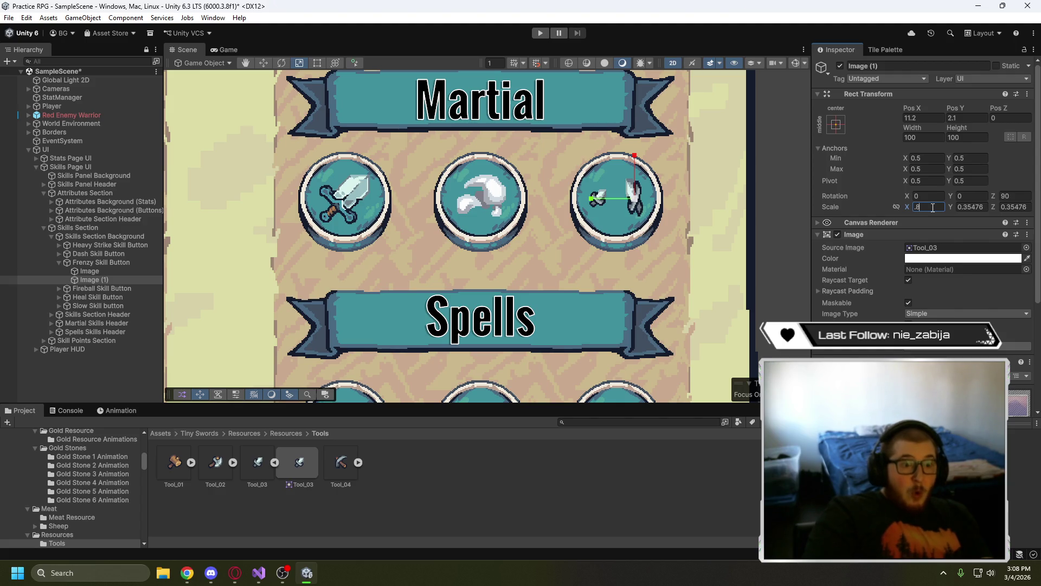
key(BackSpace)
key(BackSpace)
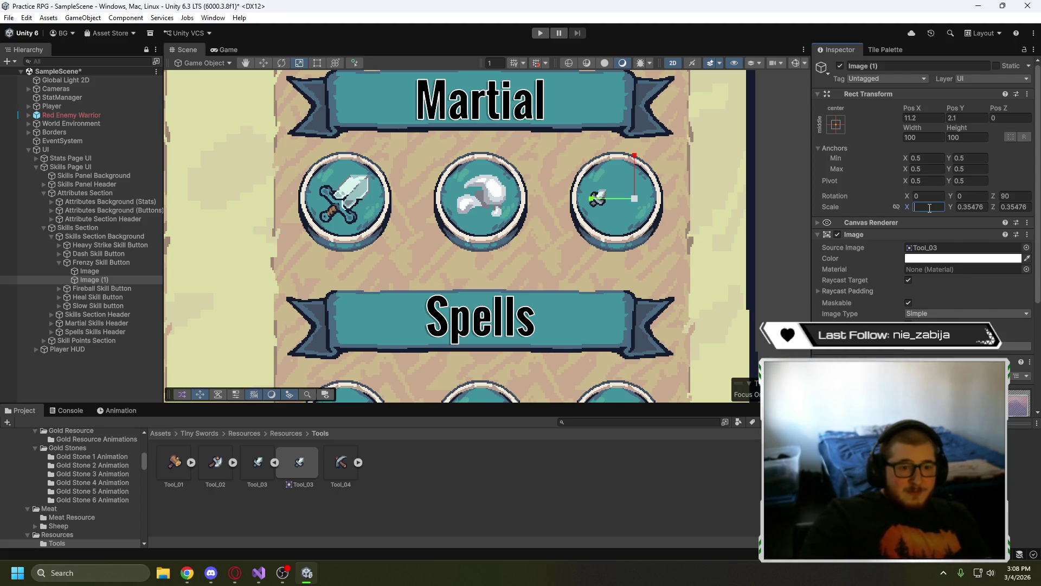
click(960, 207)
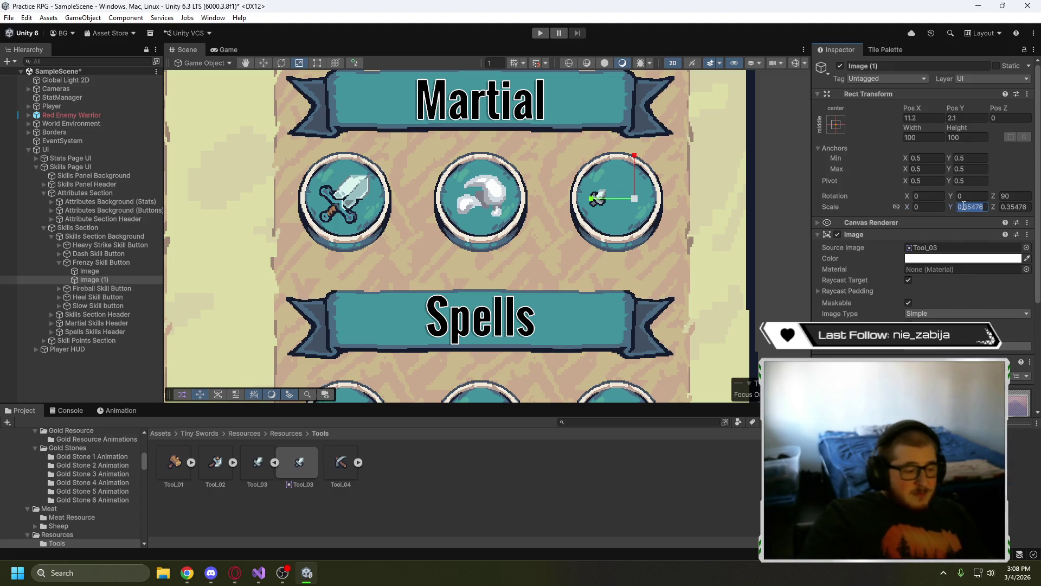
click(896, 207)
click(936, 207)
text(.5)
key(BackSpace)
text(6)
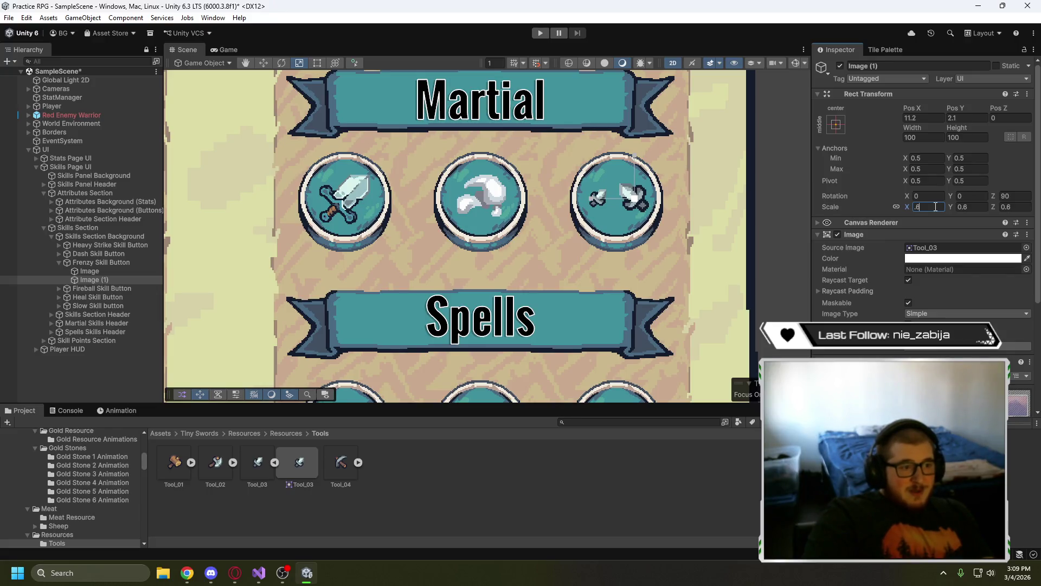
text(.55)
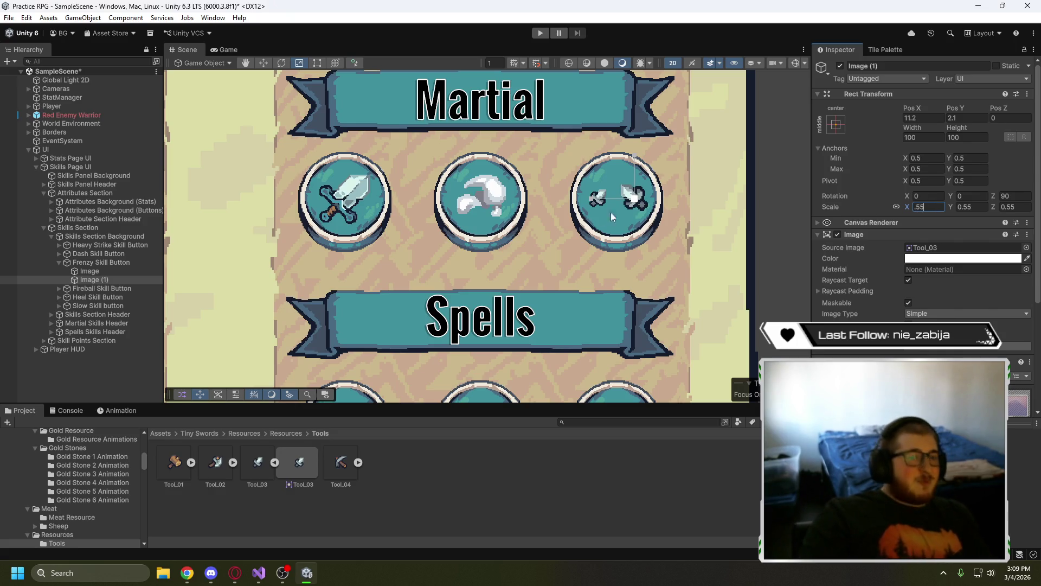
- Set the first sword Image's linked scale to 0.55 to match
click(113, 271)
click(113, 273)
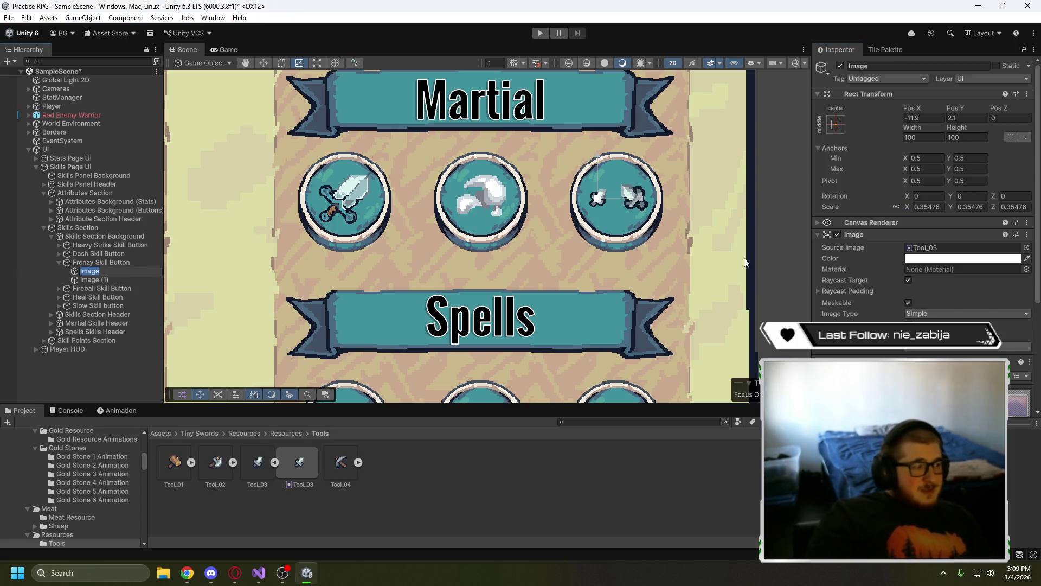
click(929, 207)
text(.55)
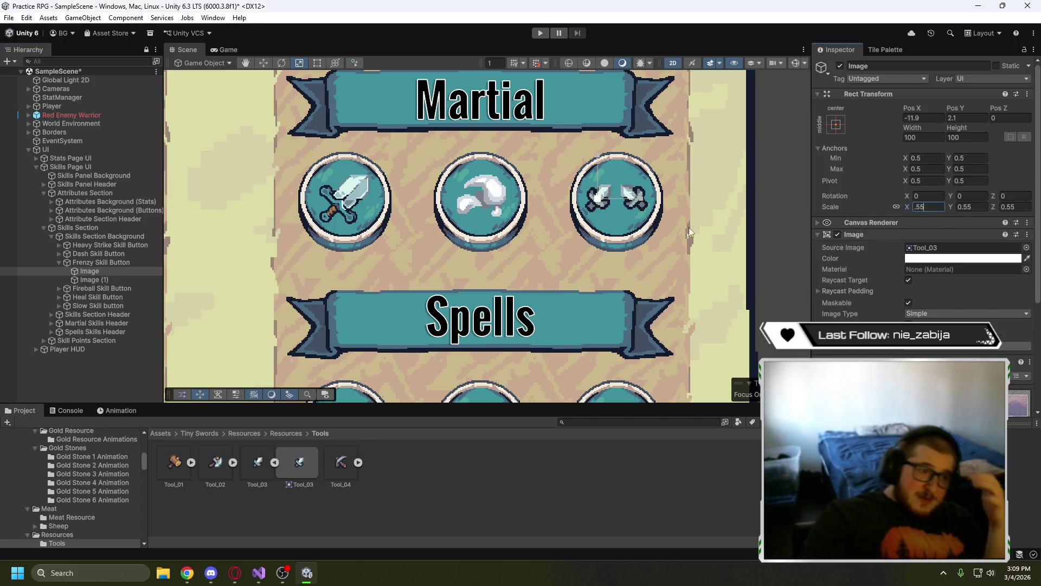
click(698, 223)
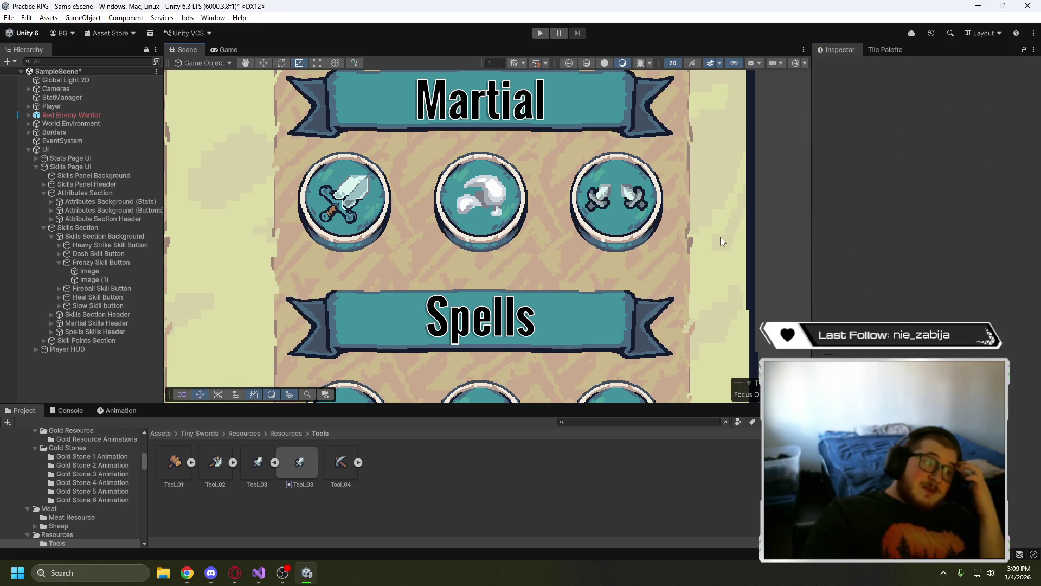
click(120, 281)
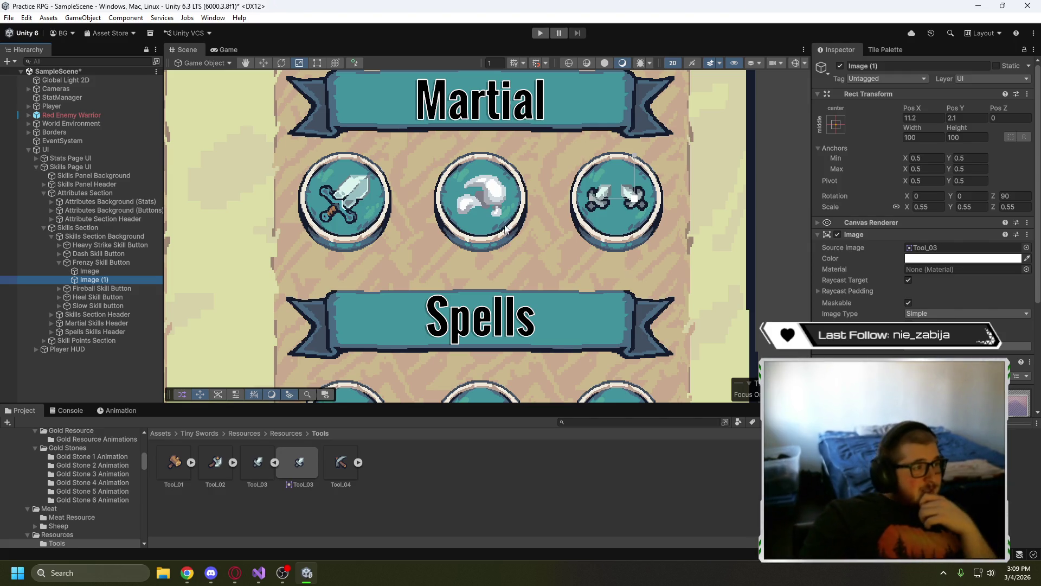
- Reposition the two Frenzy sword images along X to balance the icon
click(263, 63)
drag(624, 198, 606, 197)
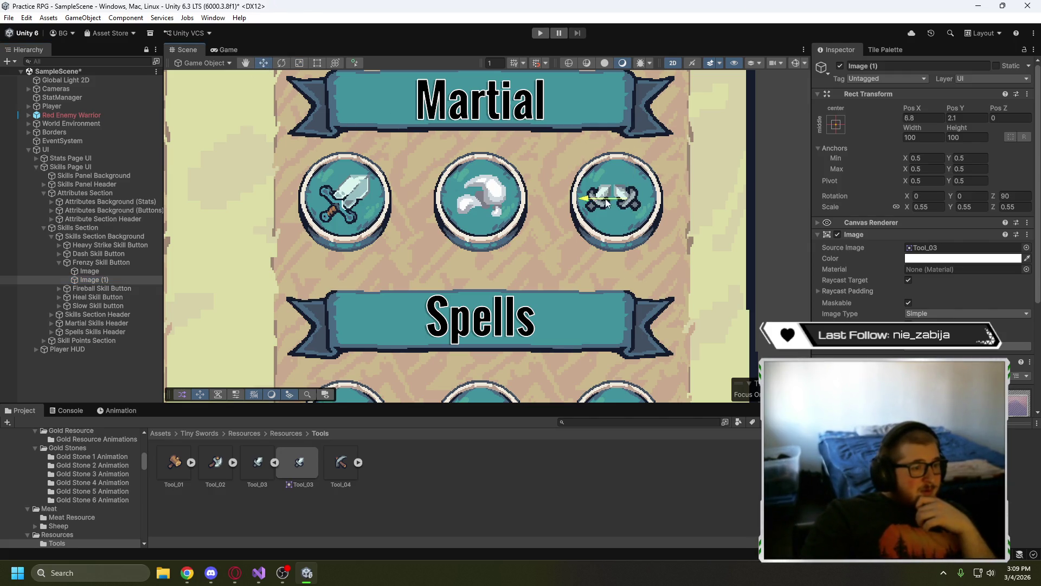
click(138, 271)
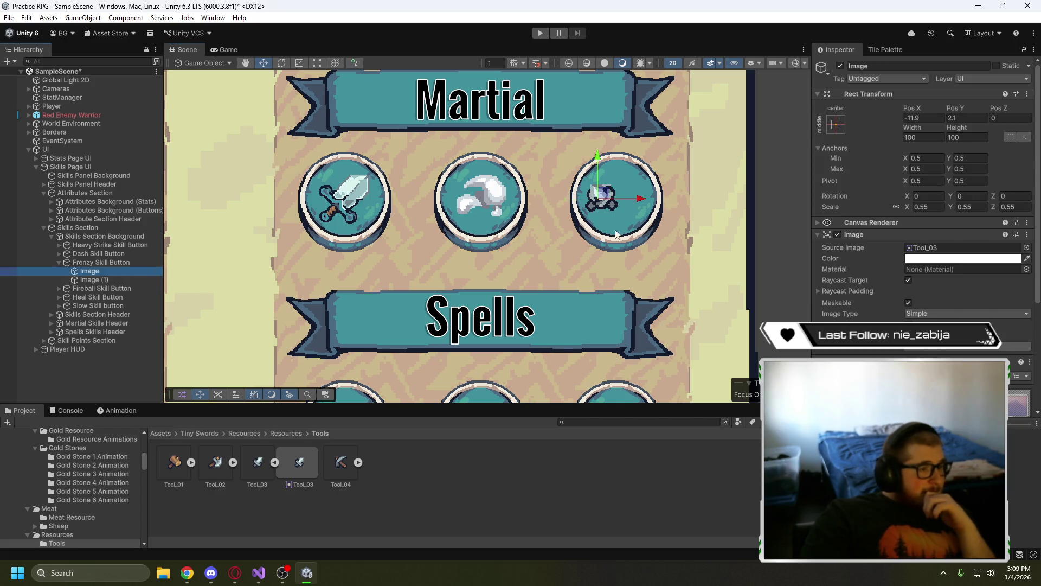
drag(626, 199, 661, 200)
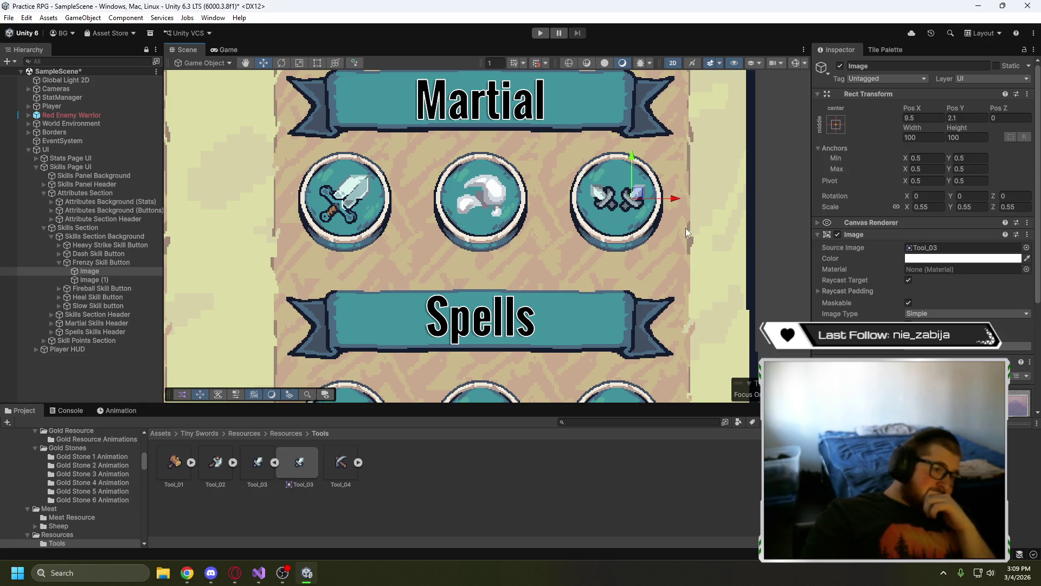
drag(665, 198, 654, 199)
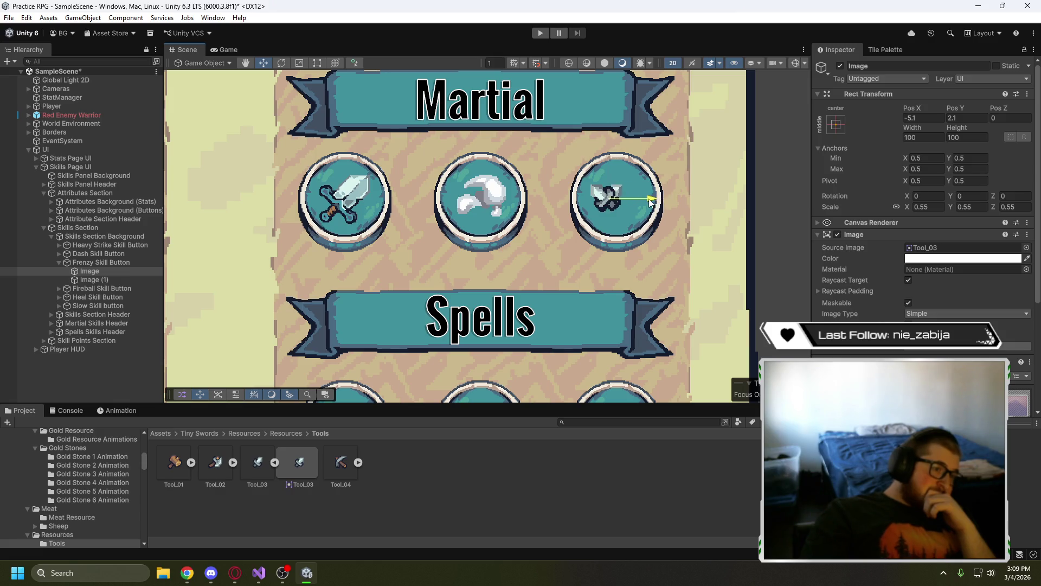
click(108, 279)
drag(590, 202, 614, 203)
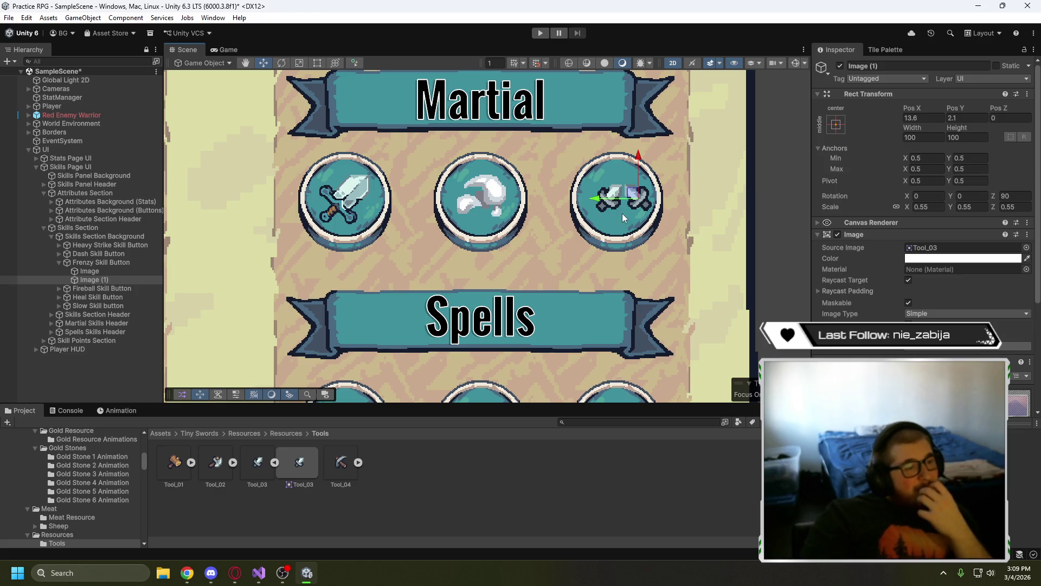
click(115, 271)
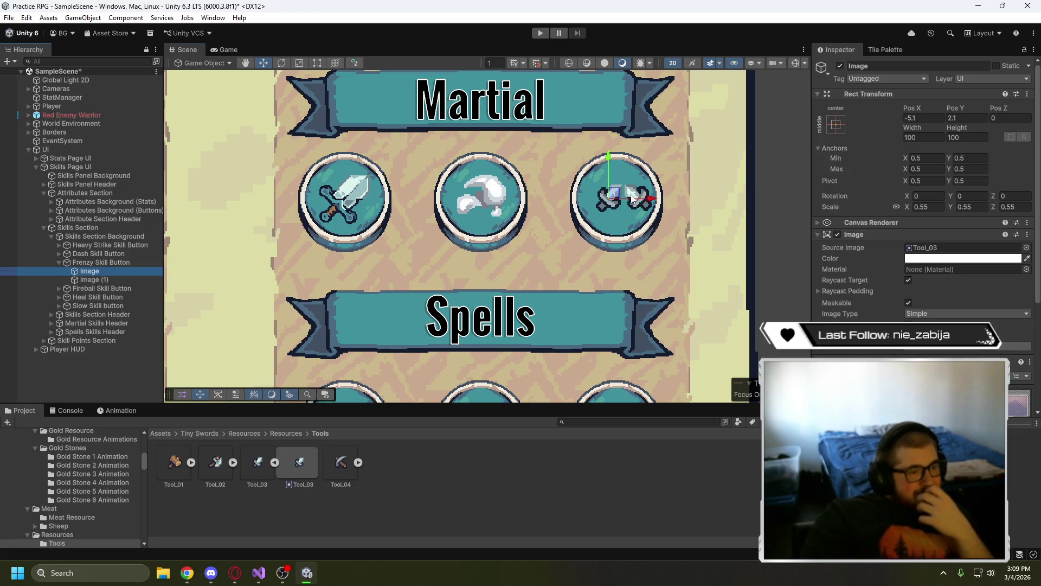
click(142, 278)
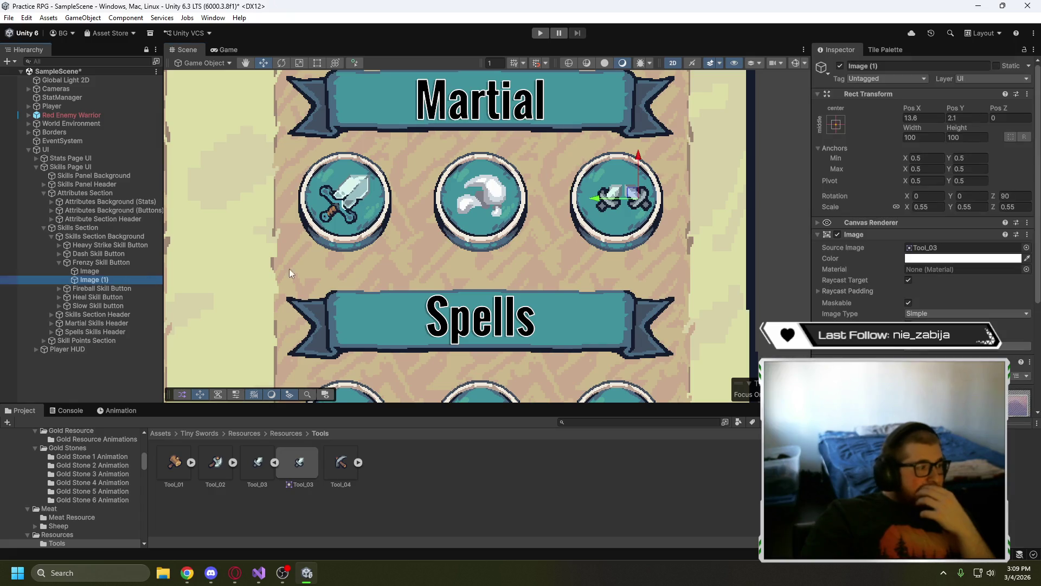
click(87, 271)
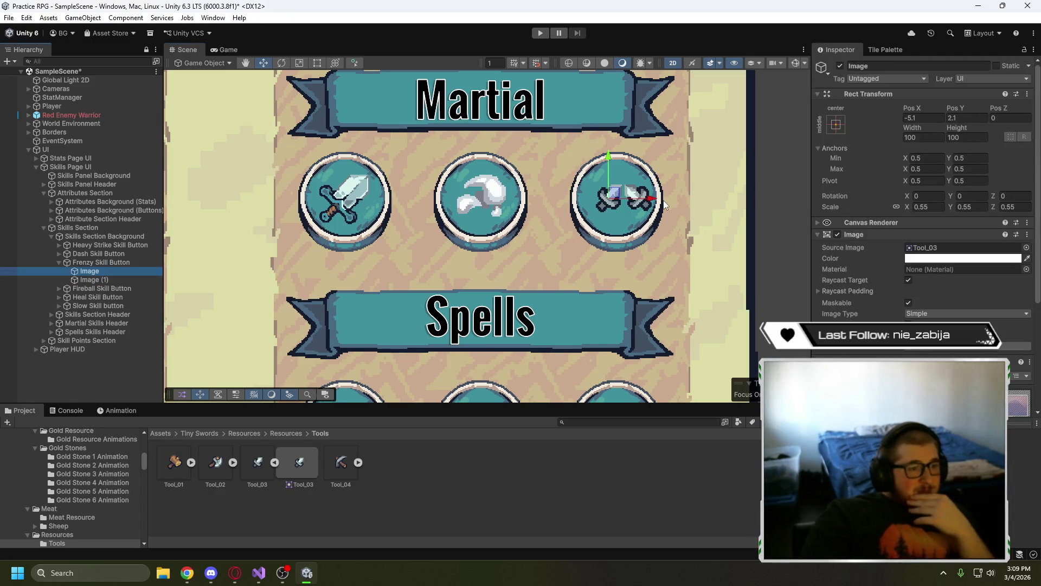
drag(653, 202, 646, 204)
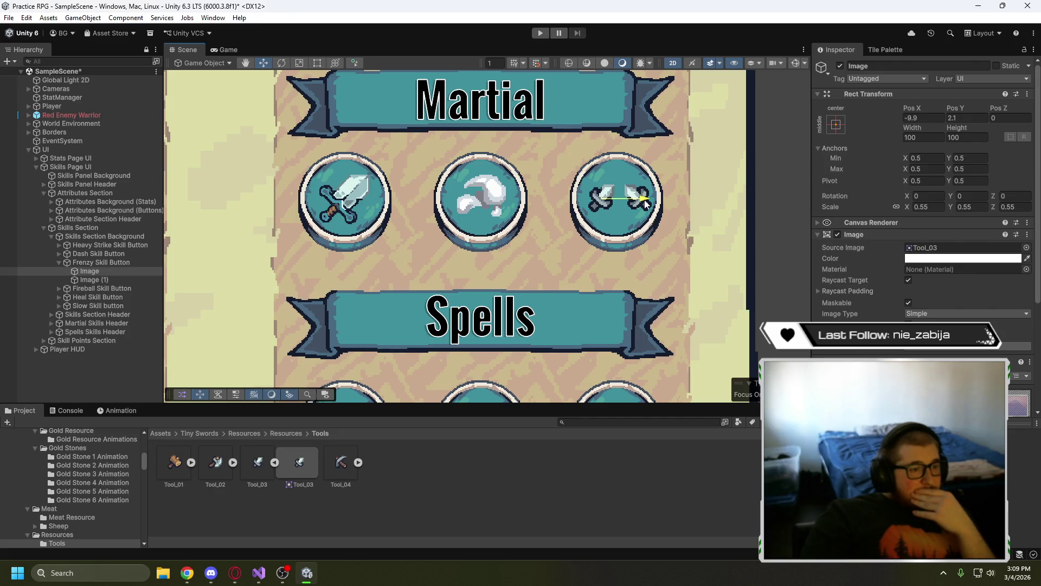
- Rotate Image (1) to Z 180 and nudge it slightly left
click(112, 281)
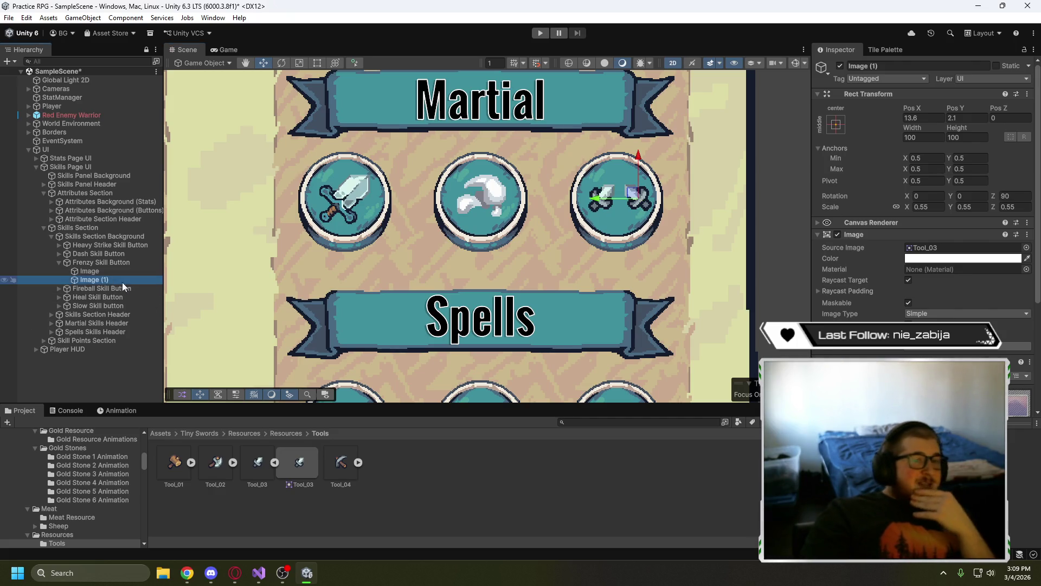
click(1012, 197)
text(180)
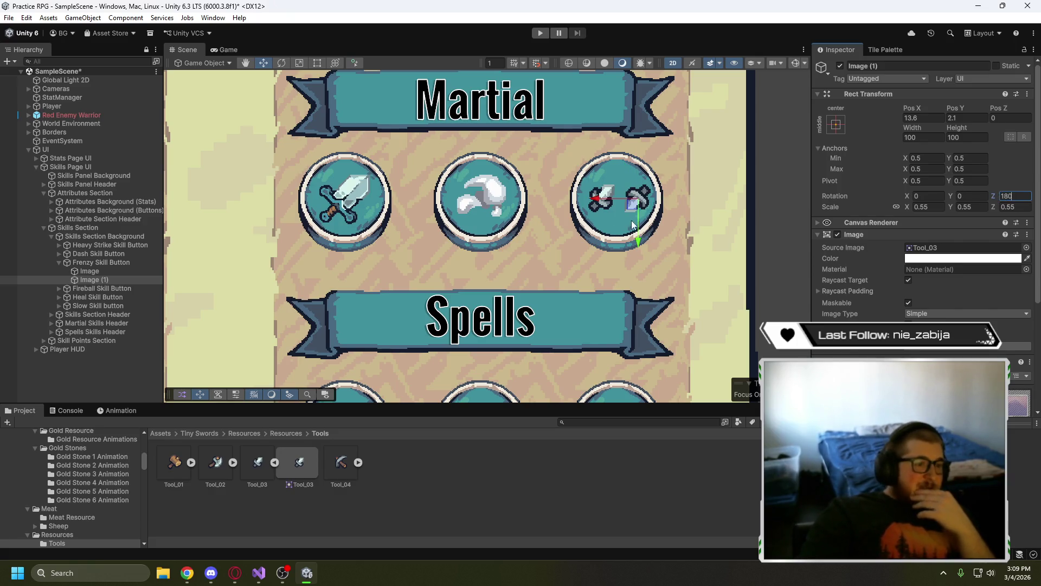
drag(620, 199, 616, 199)
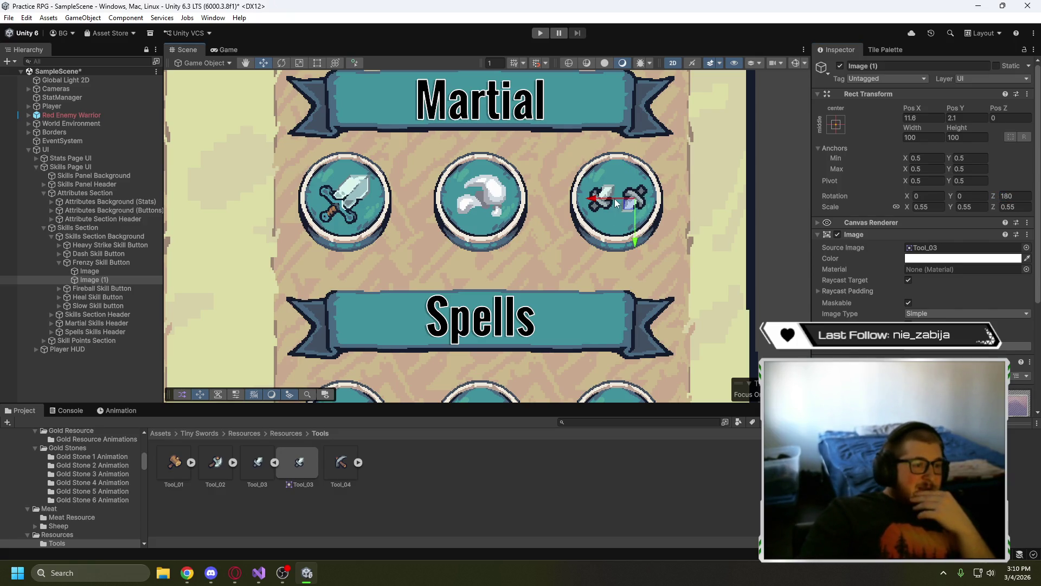
click(706, 238)
- Frame the whole Attributes/Skills panel in the Scene view, then preview it in the Game view
scroll(717, 294, down, 3)
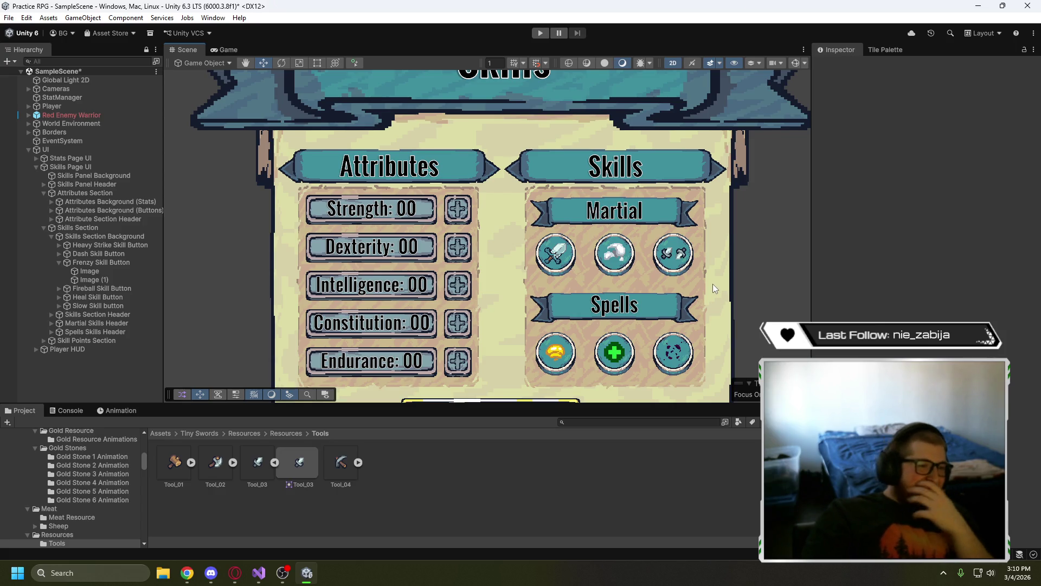
scroll(717, 288, down, 5)
mouse_move(741, 278)
mouse_down()
mouse_move(738, 240)
mouse_move(735, 269)
mouse_up()
scroll(732, 263, up, 3)
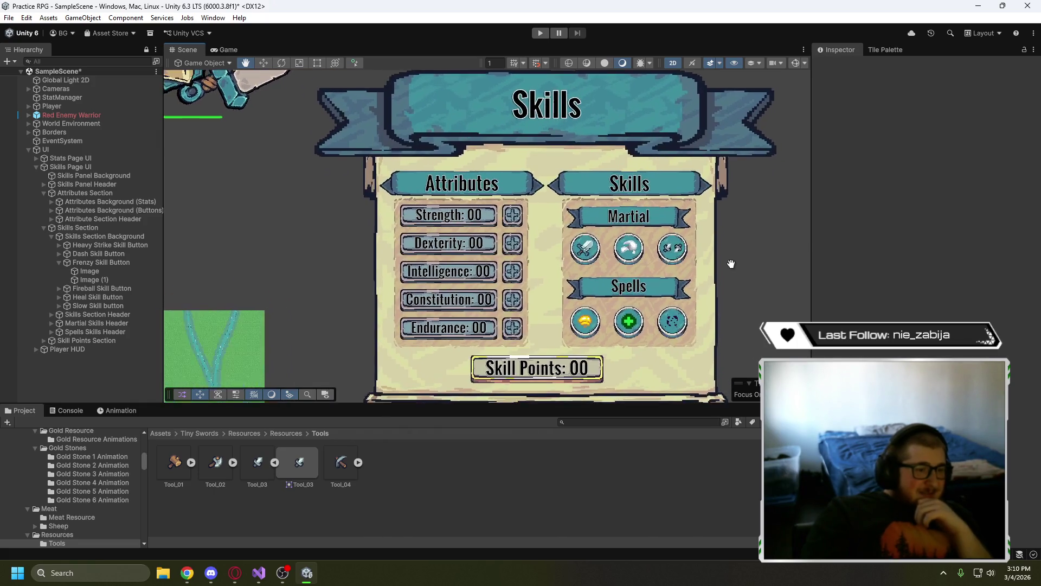
scroll(754, 235, down, 1)
drag(756, 235, 740, 247)
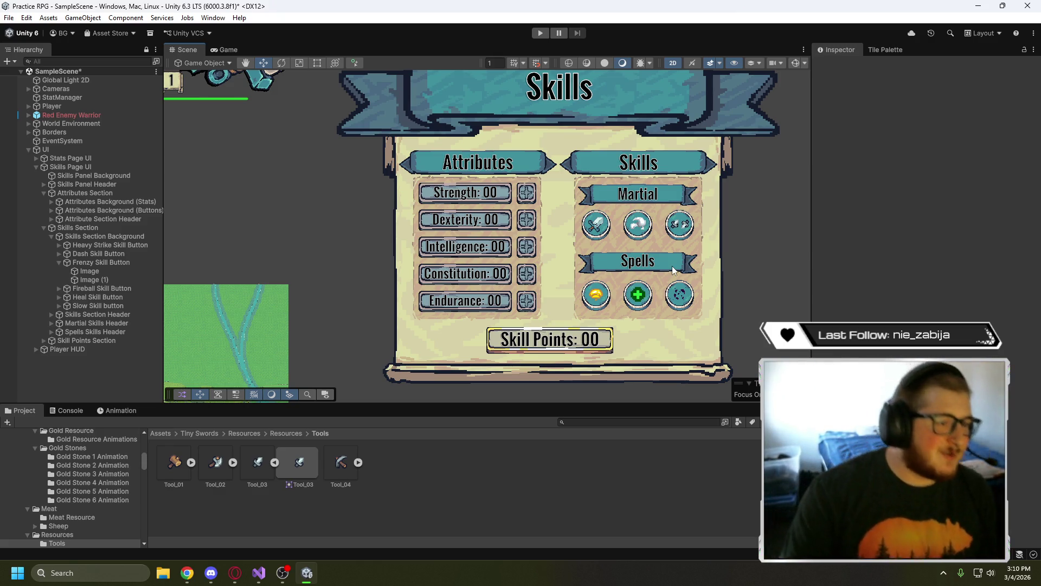
click(227, 50)
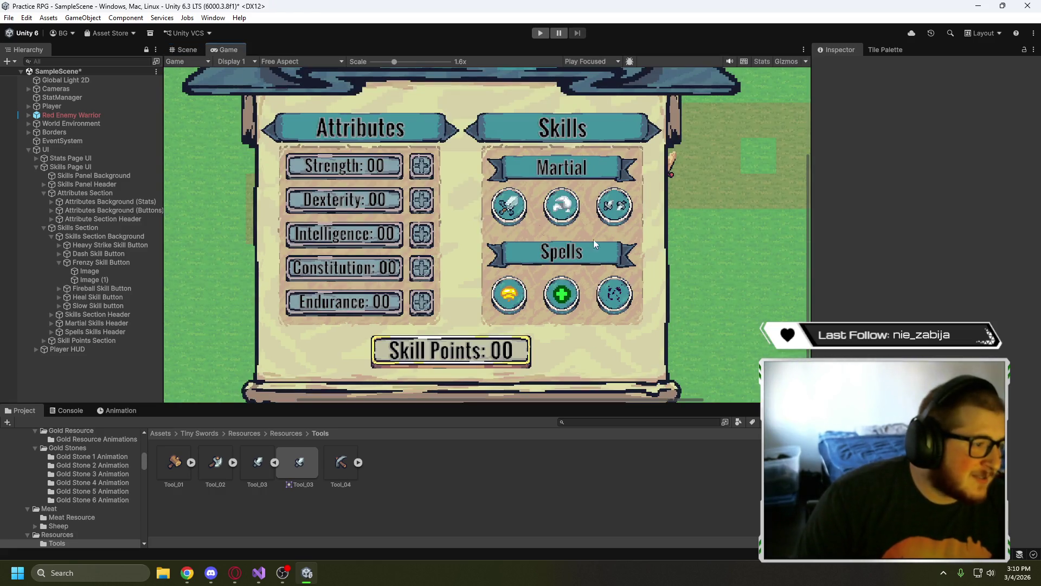
- View the page at 1x, collapse Skills Section, Attributes Section and Skills Page UI, then resume the tutorial
scroll(680, 272, down, 3)
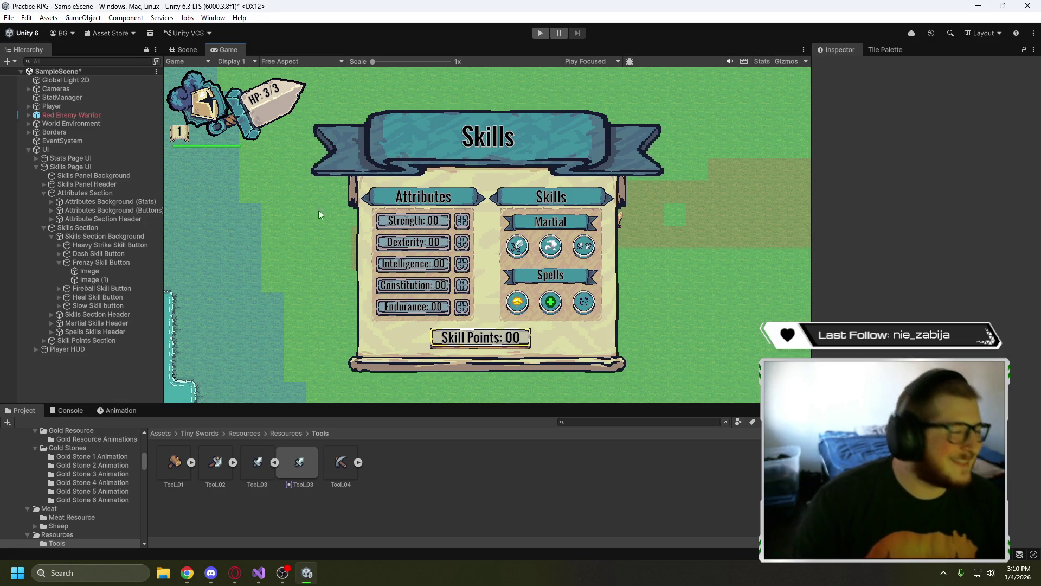
click(43, 228)
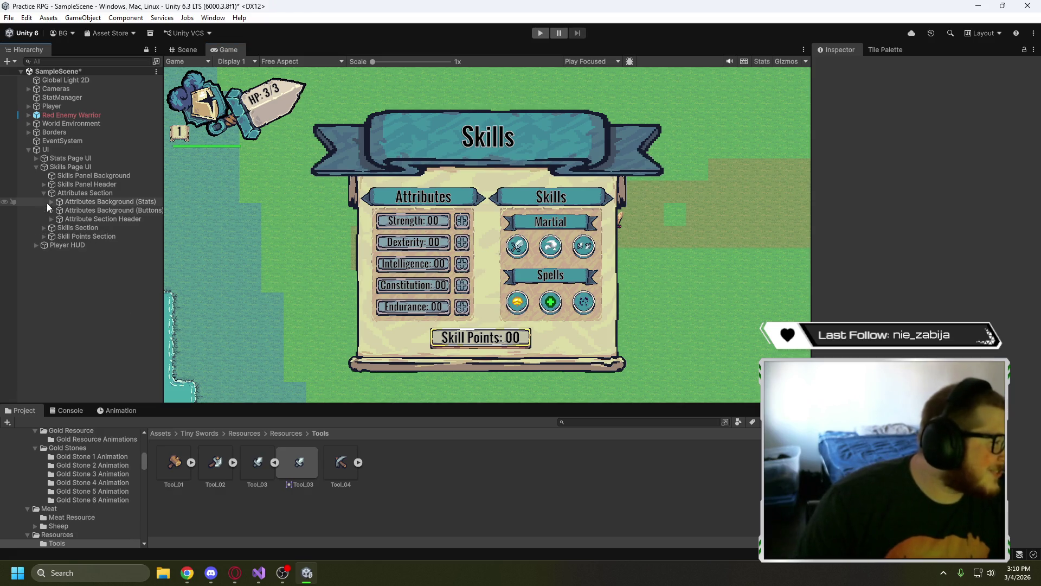
click(43, 193)
click(35, 167)
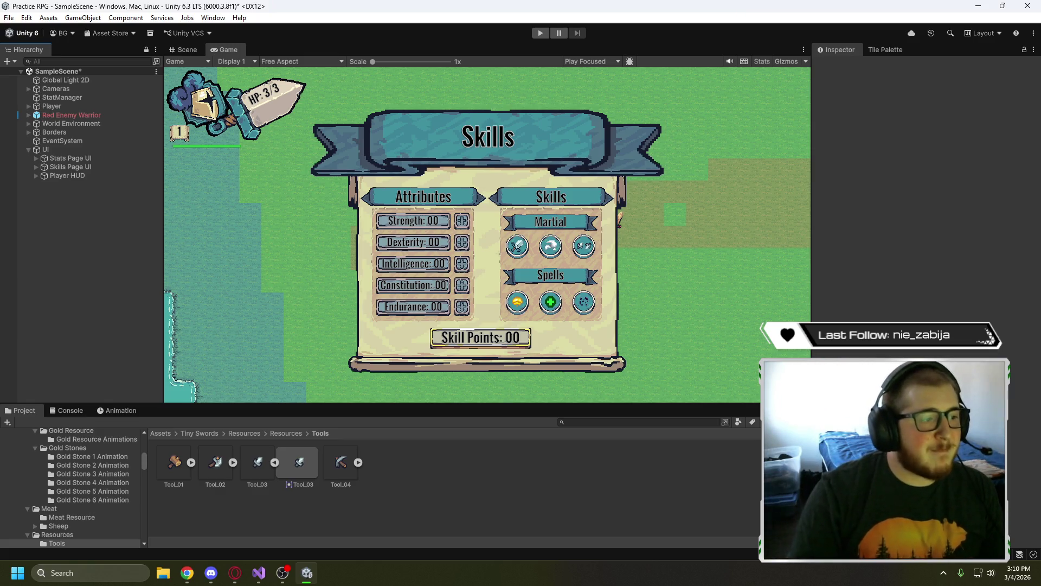
key(alt+Tab)
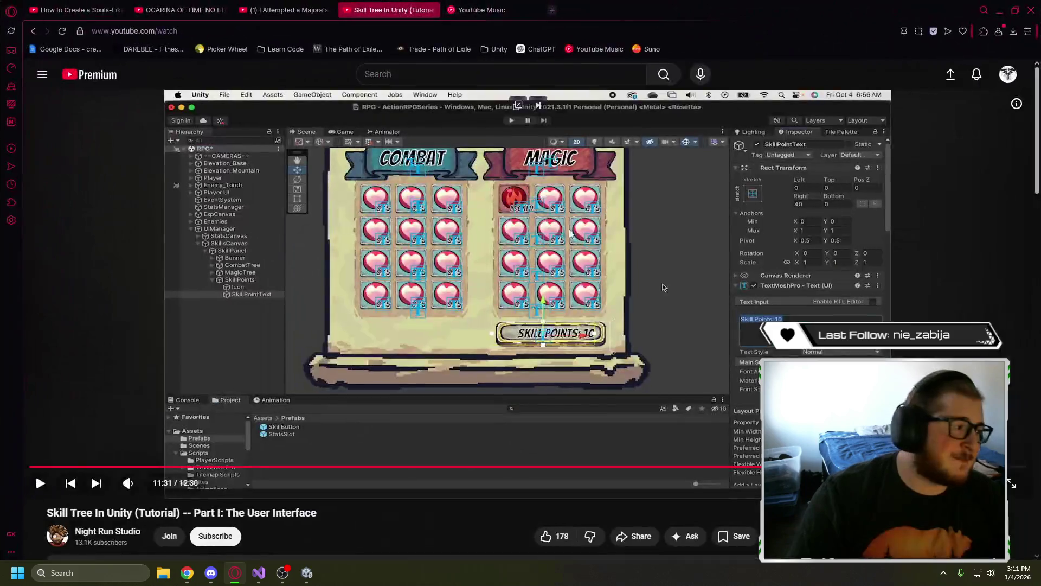
click(685, 277)
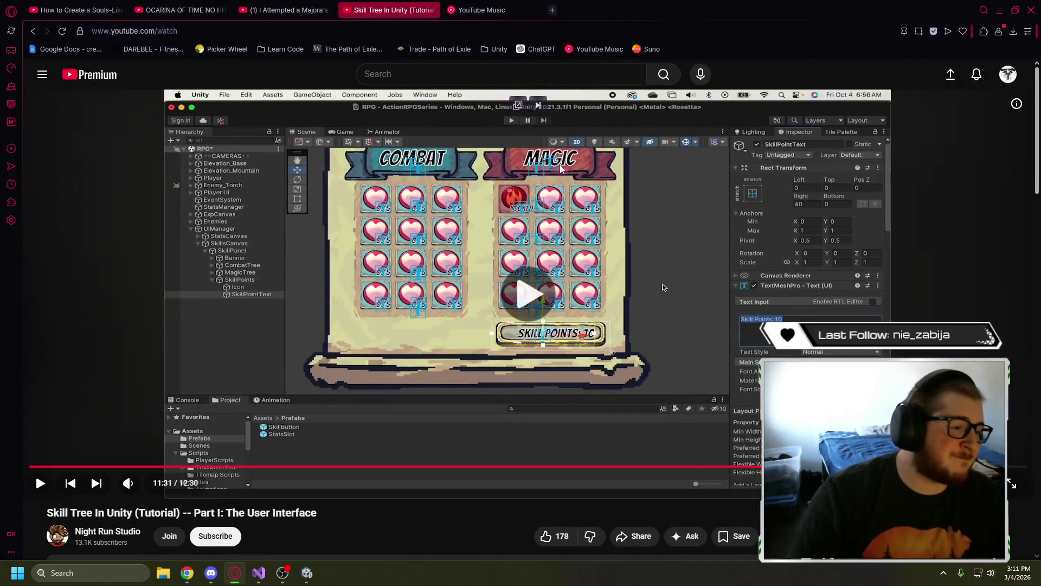
- Rewind the Skill Tree tutorial to about 7:26, watch to the patron credits, then pause
click(691, 466)
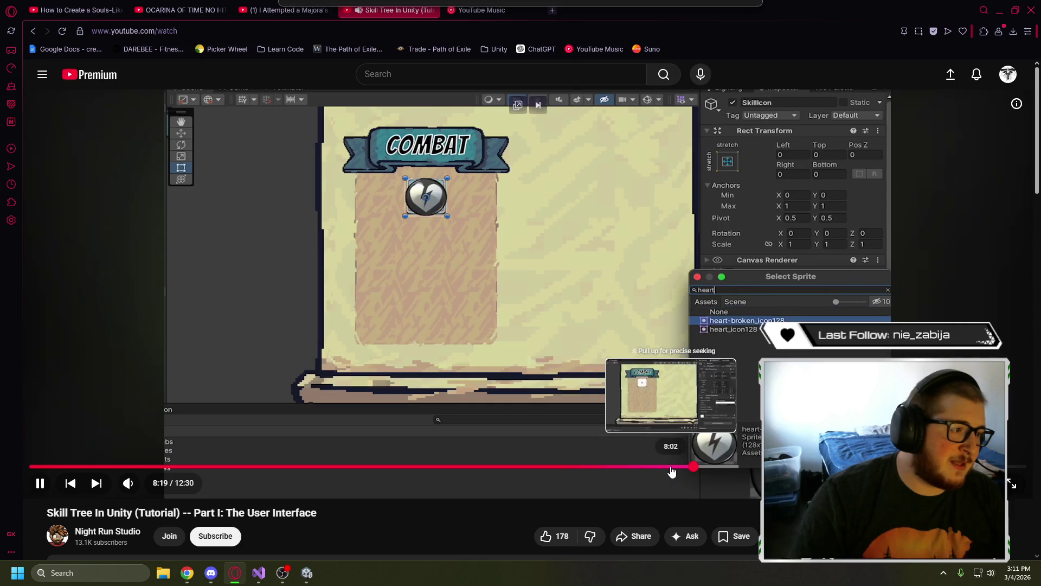
drag(671, 471, 616, 472)
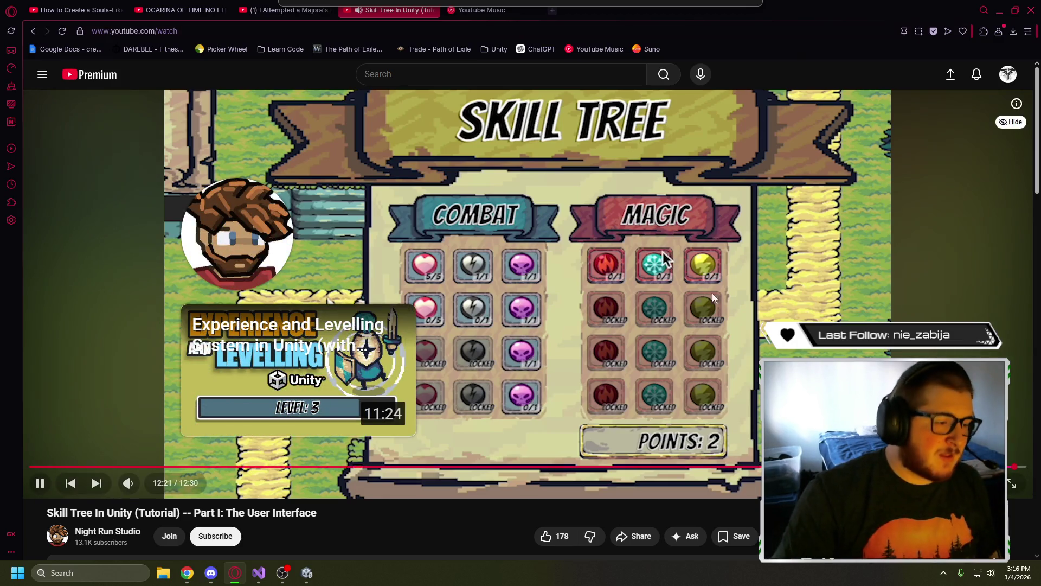
key(space)
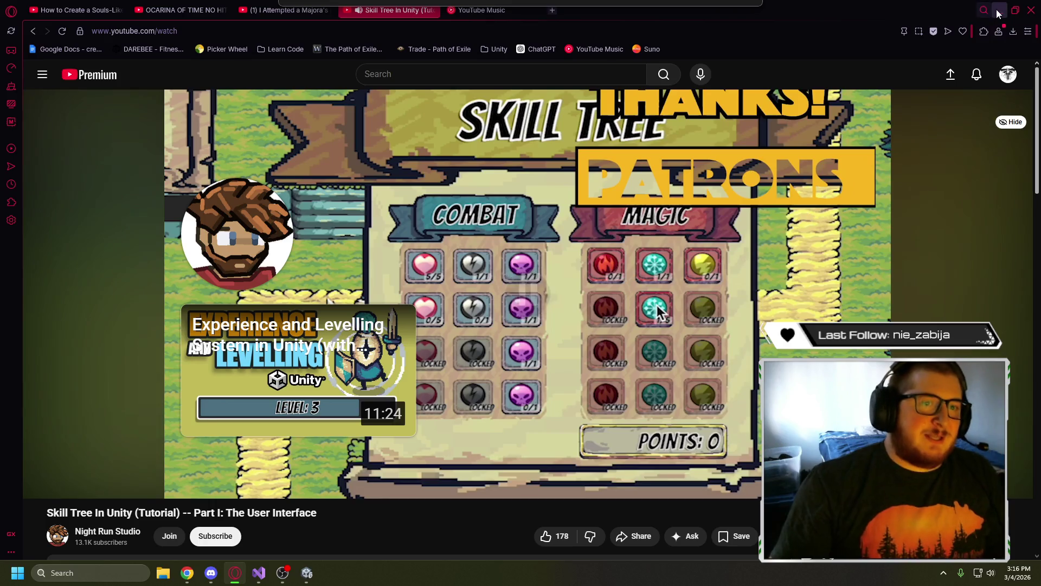
- Back in Unity, zoom the Game view onto the Skills panel and back to 1x
key(alt+Tab)
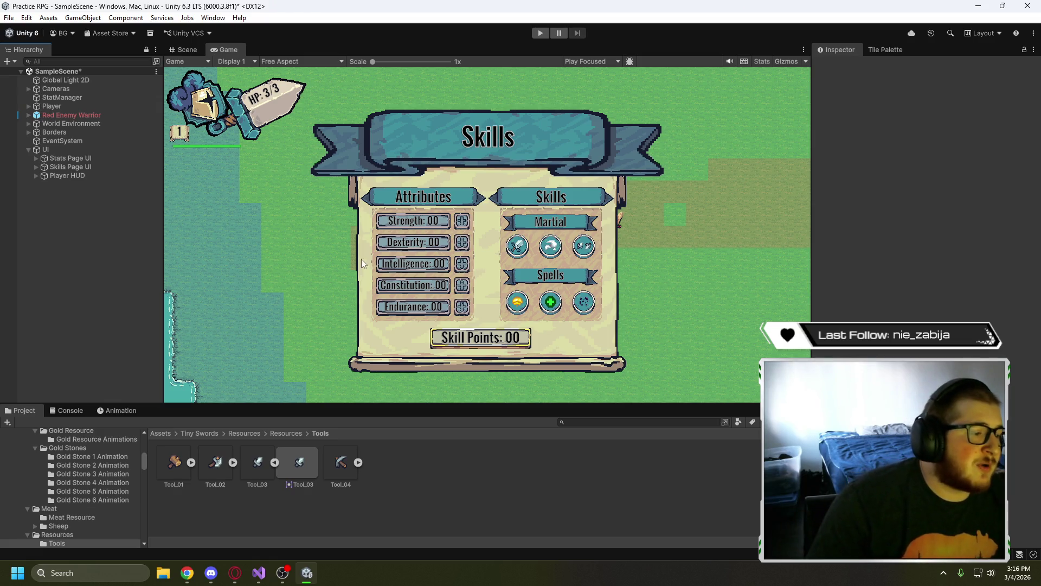
scroll(361, 263, up, 4)
scroll(759, 262, up, 1)
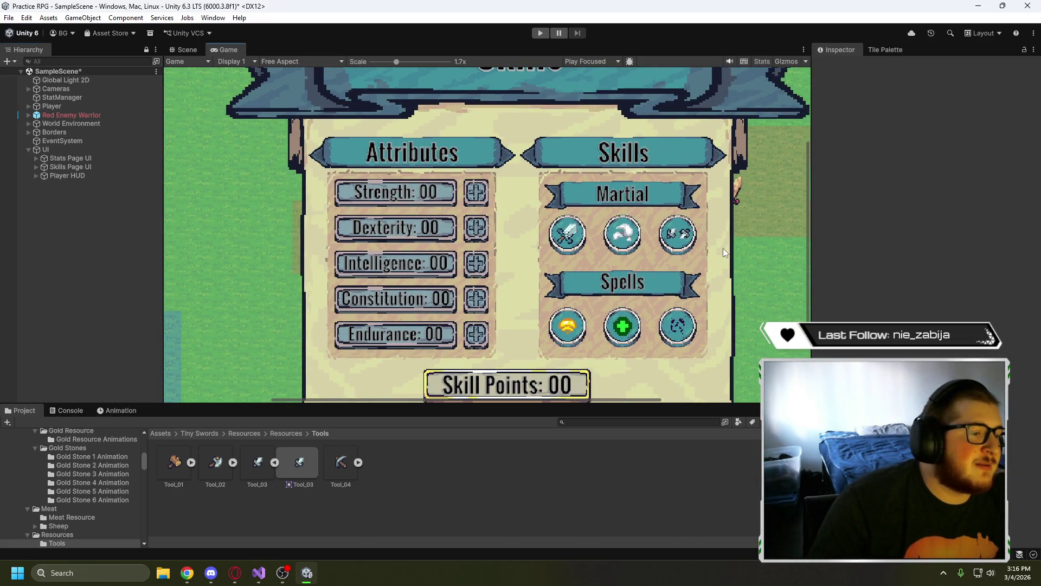
scroll(734, 275, up, 4)
scroll(509, 262, down, 8)
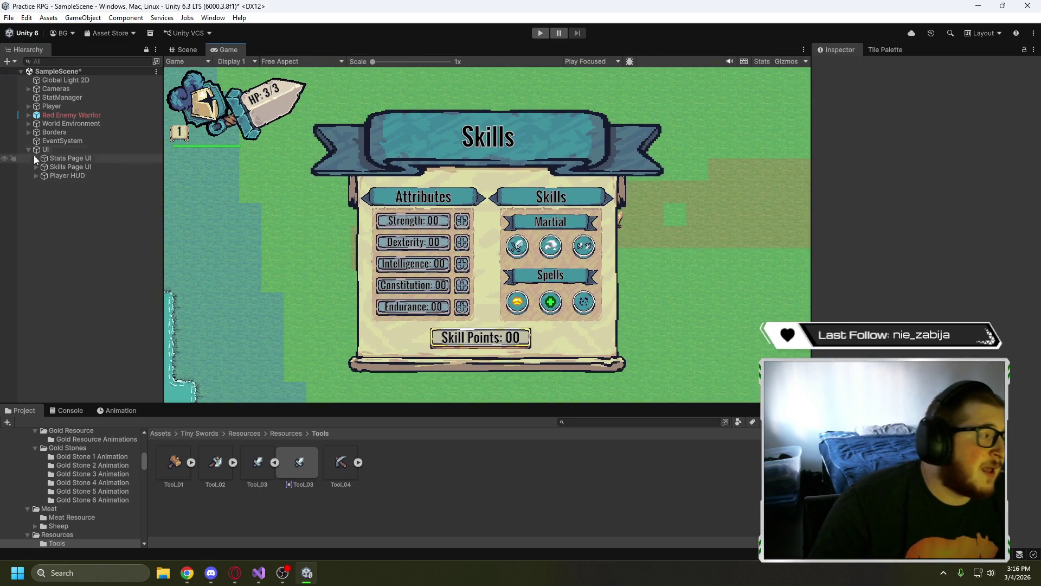
click(187, 49)
- Zoom and pan the Scene view to frame the Attributes/Skills panel down to Skill Points
scroll(531, 252, up, 3)
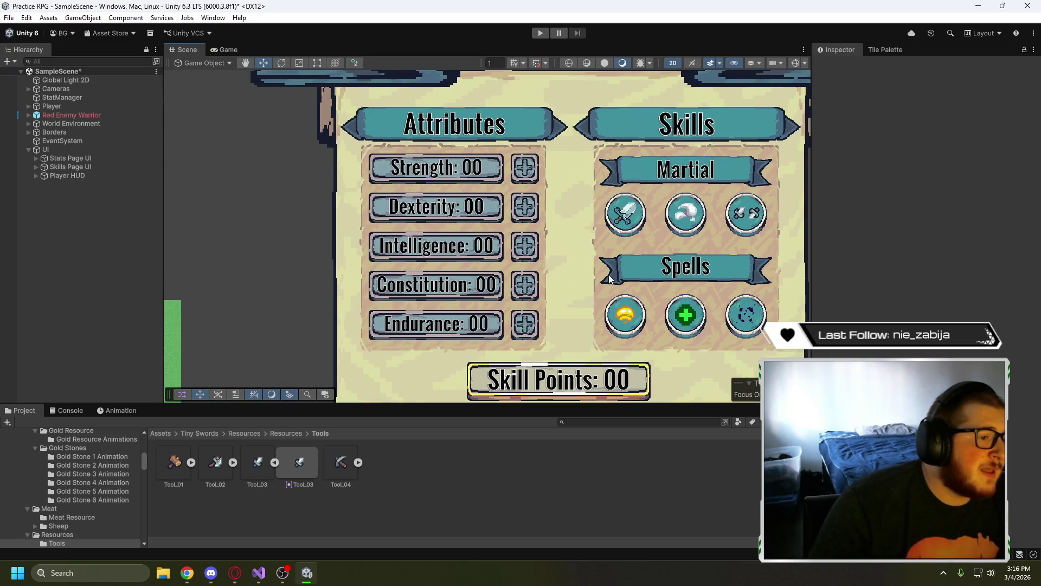
scroll(611, 245, up, 5)
mouse_move(648, 236)
mouse_down()
mouse_move(372, 247)
mouse_move(409, 209)
mouse_move(528, 227)
mouse_up()
scroll(408, 209, down, 3)
scroll(529, 227, down, 5)
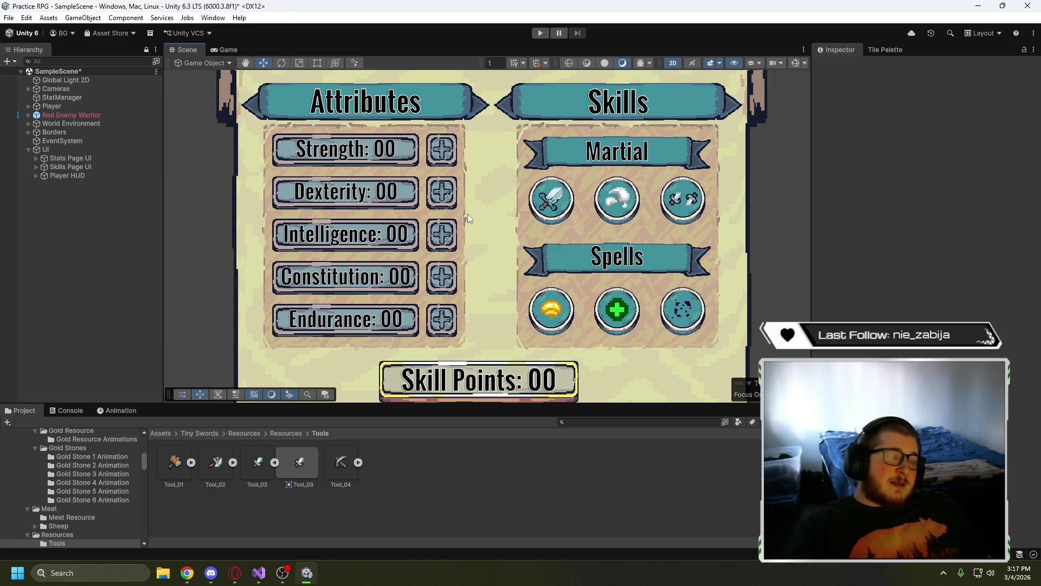
scroll(500, 195, down, 4)
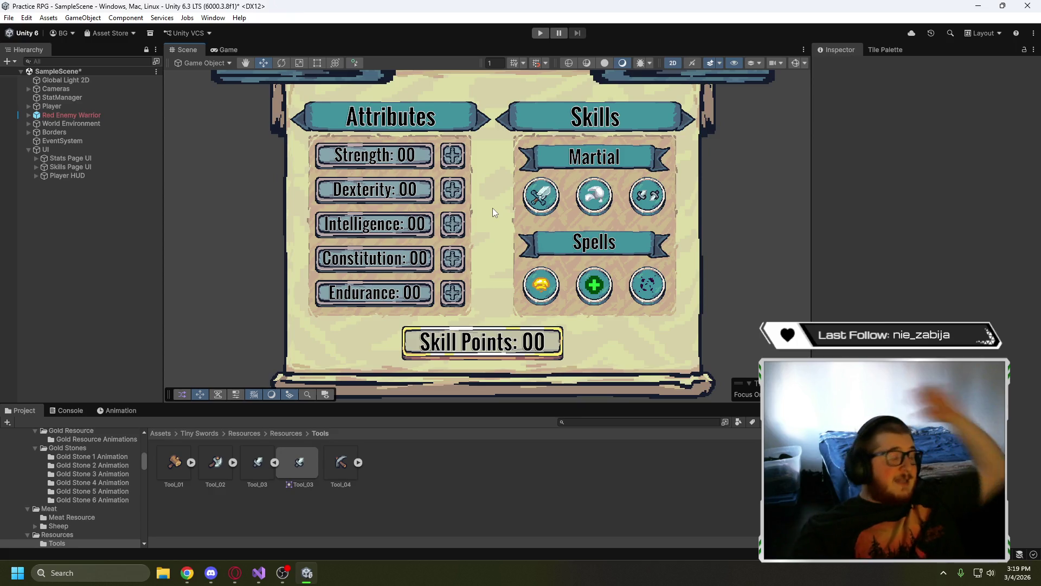
- Expand Skills Page UI and Stats Page UI, inspect Stats Header, and frame the Skills page
click(36, 167)
click(36, 158)
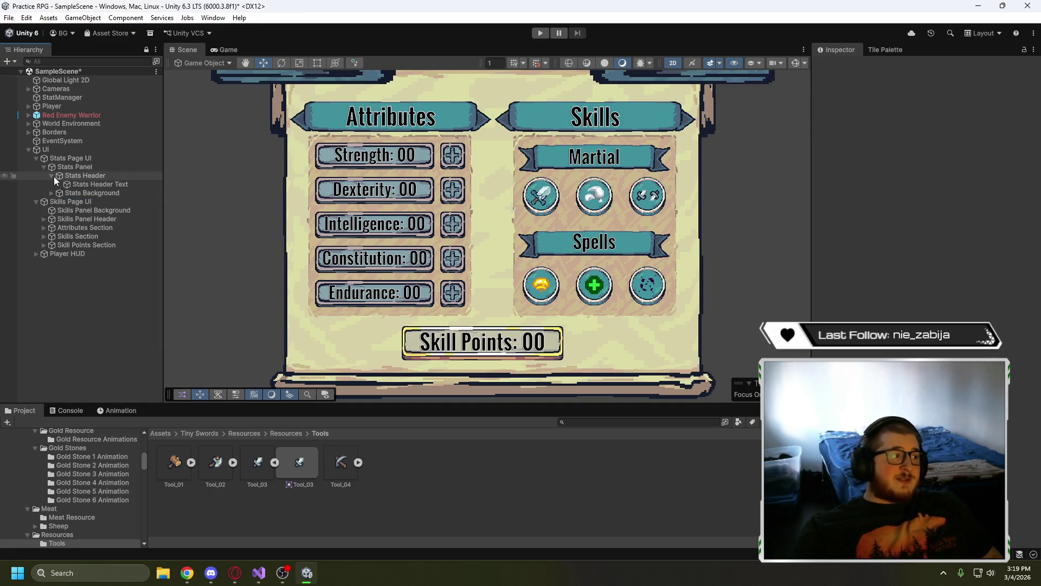
click(53, 176)
click(53, 176)
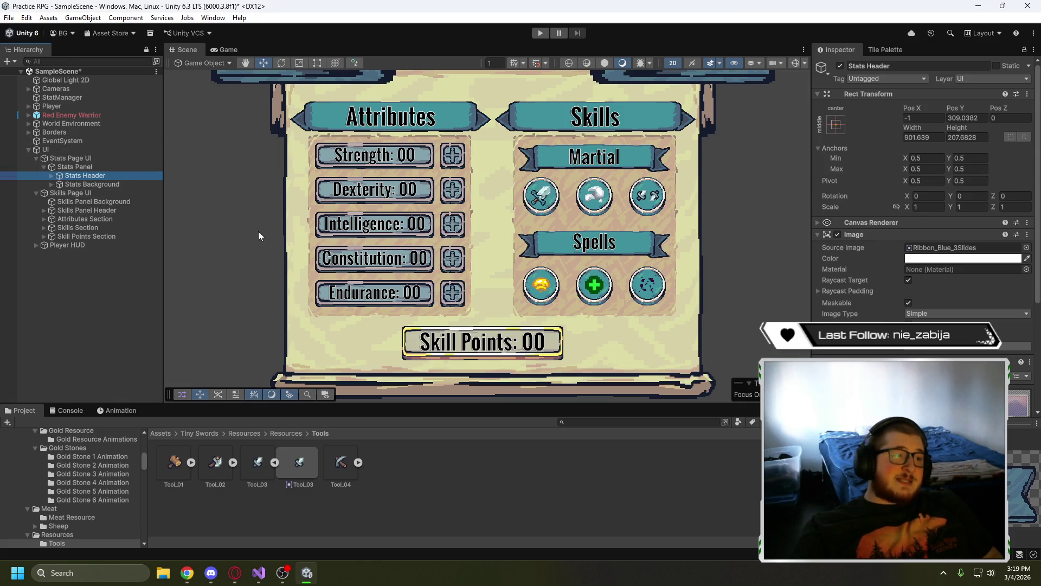
scroll(223, 207, down, 5)
mouse_move(215, 204)
mouse_down()
mouse_move(393, 277)
mouse_move(393, 249)
mouse_move(347, 250)
mouse_up()
scroll(390, 252, up, 2)
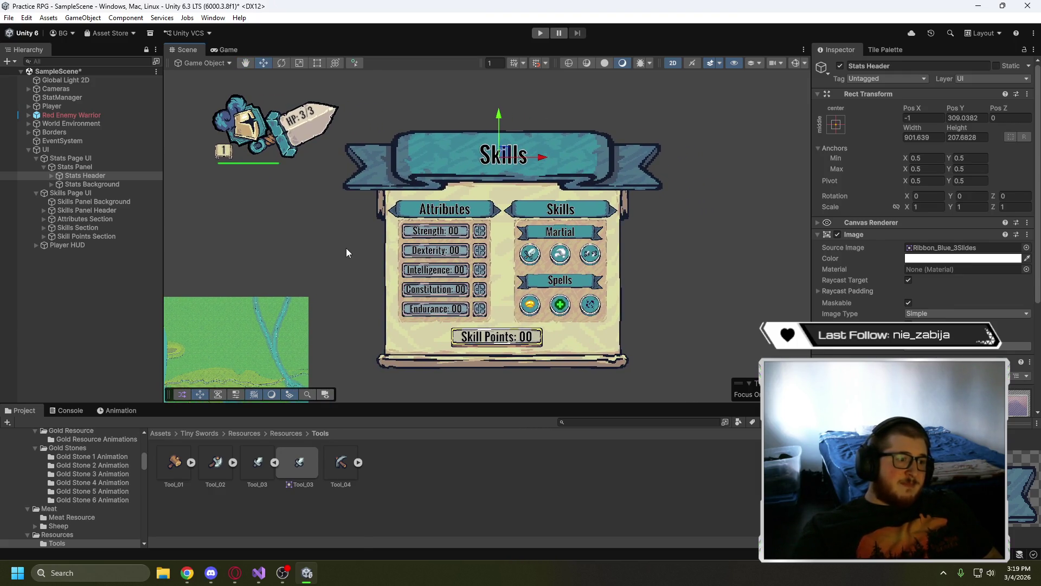
scroll(851, 265, down, 3)
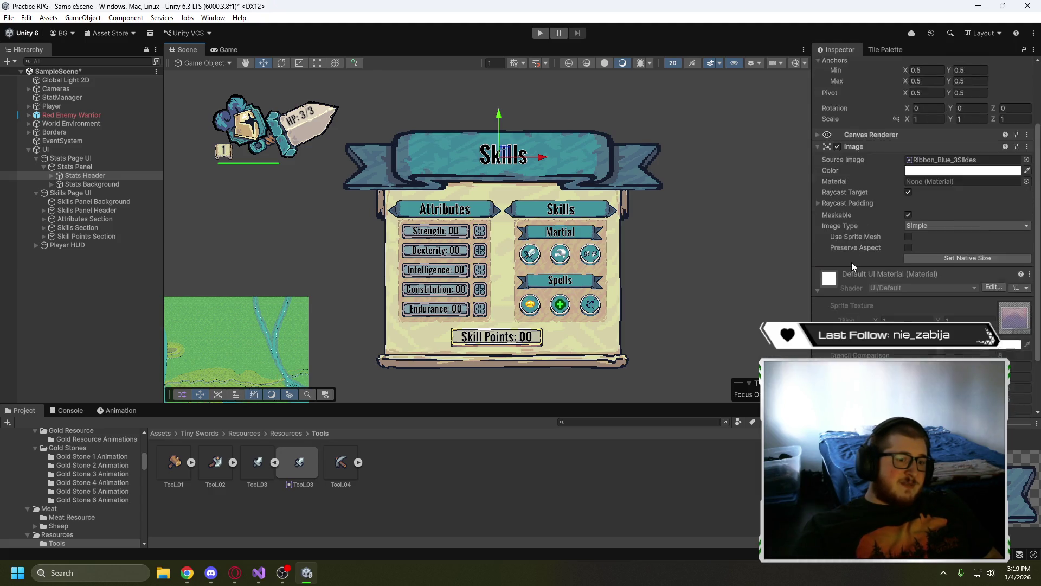
scroll(851, 262, down, 2)
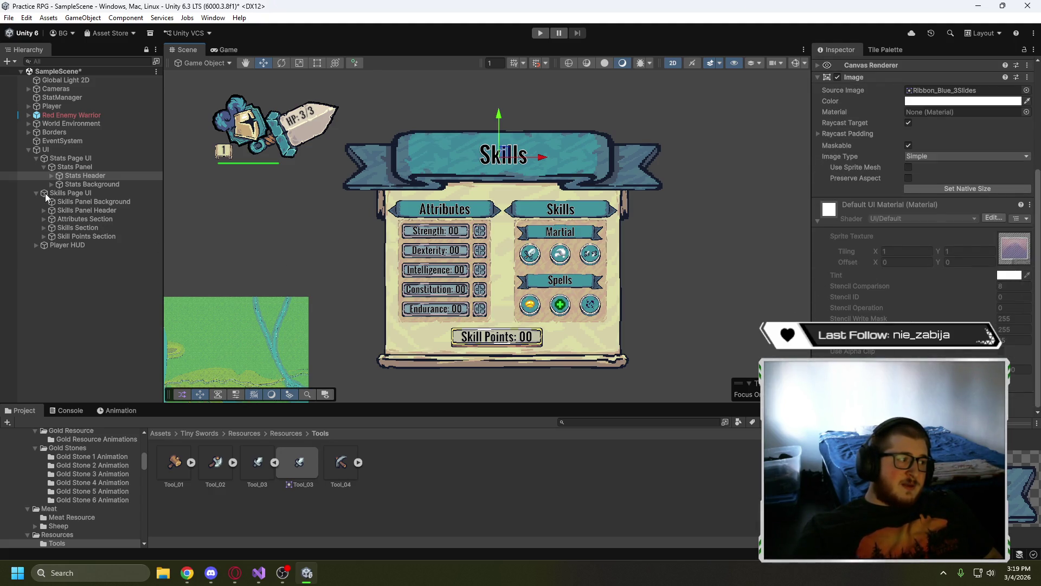
- Inspect Skills Section and Skills Page UI, comparing Canvas Group alpha: Skills 1, Stats 0
click(43, 227)
click(59, 228)
click(44, 228)
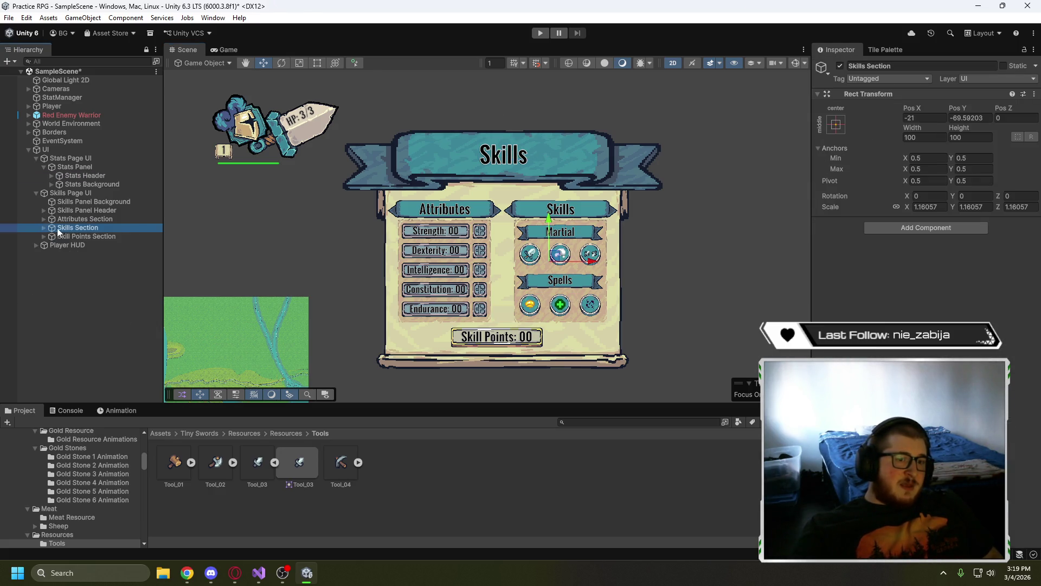
click(64, 194)
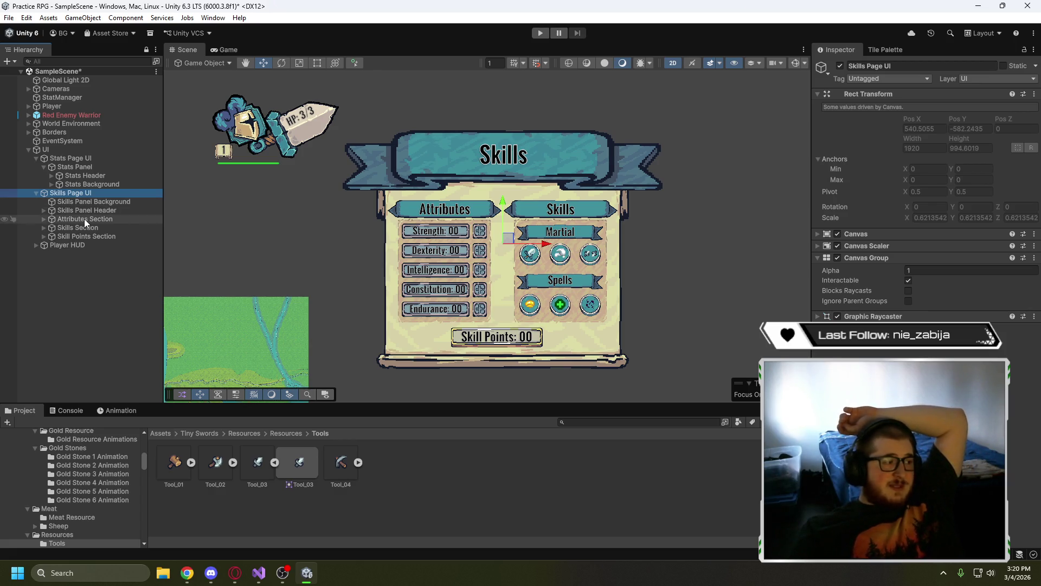
click(67, 202)
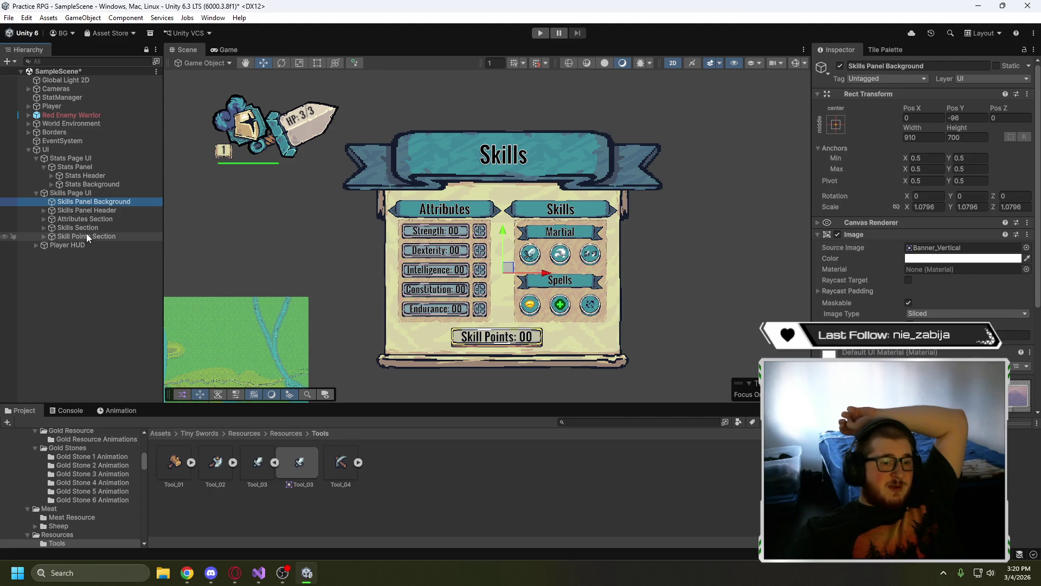
scroll(922, 244, down, 4)
scroll(922, 244, up, 4)
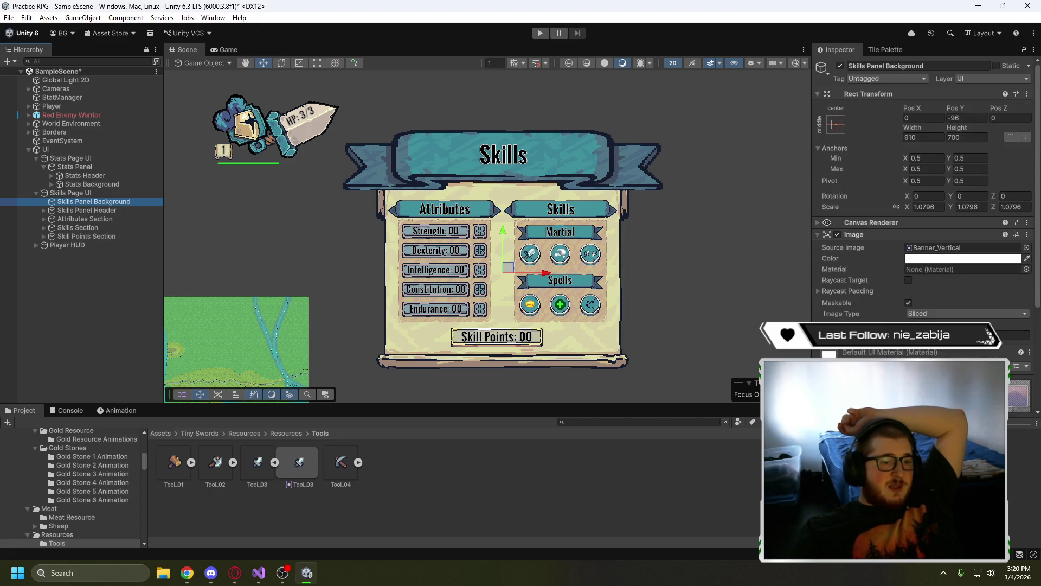
click(72, 193)
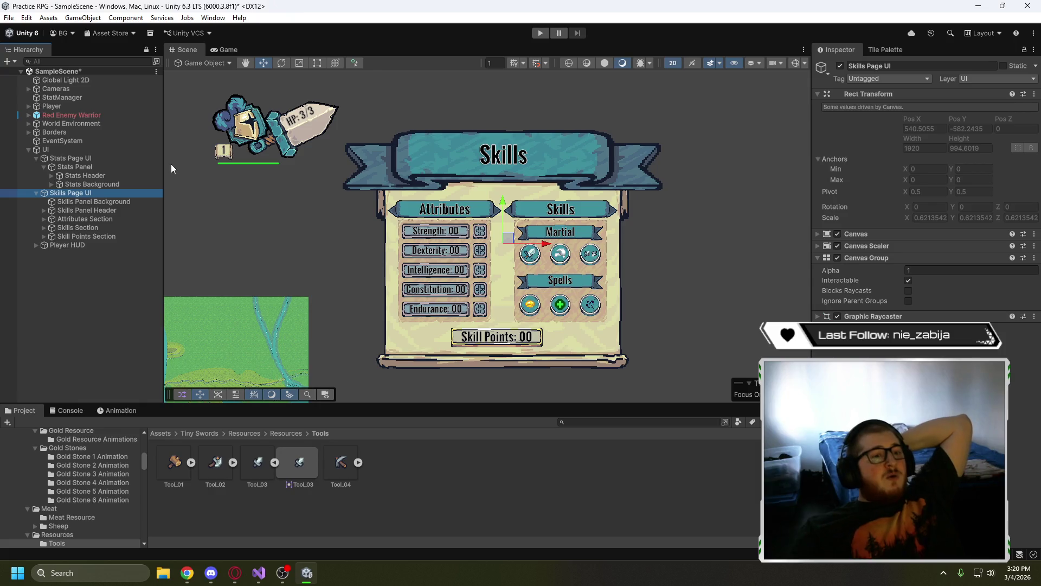
click(89, 161)
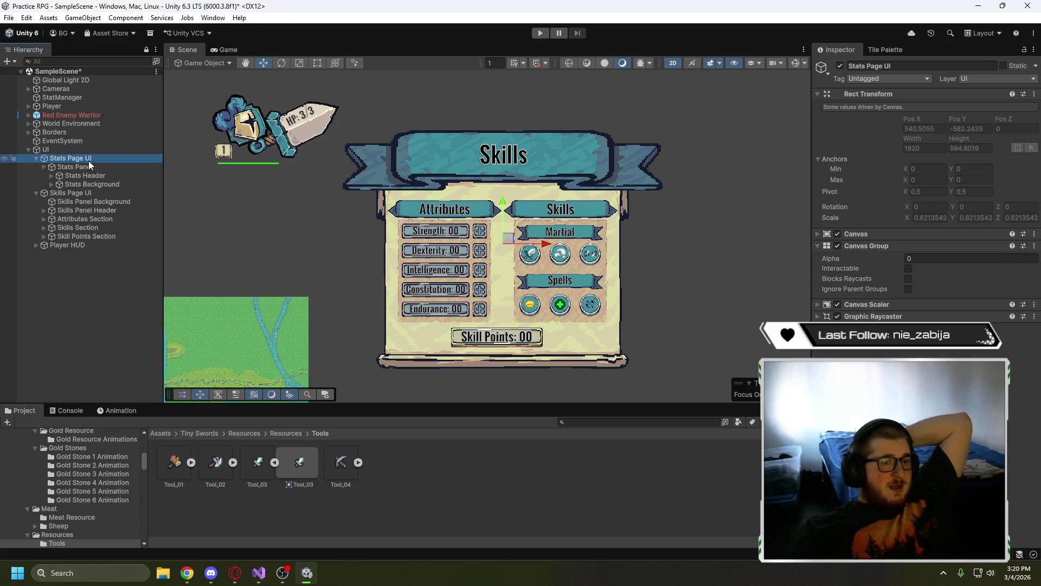
- Set the Skills Page UI Canvas Group alpha to 0
click(93, 196)
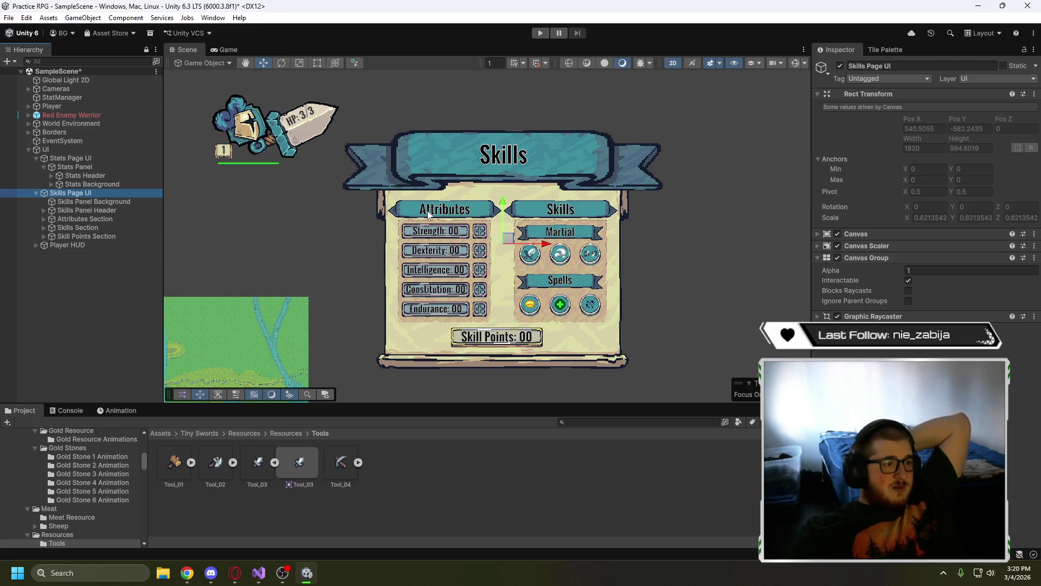
click(920, 271)
text(0)
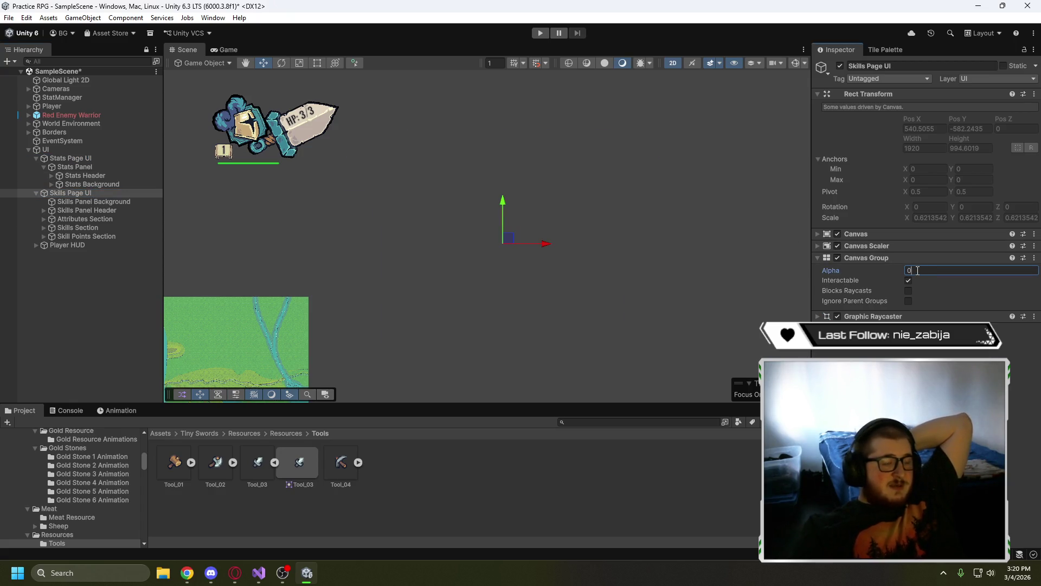
- Preview Stats Page UI at alpha 1, return it to 0, and collapse it
click(95, 161)
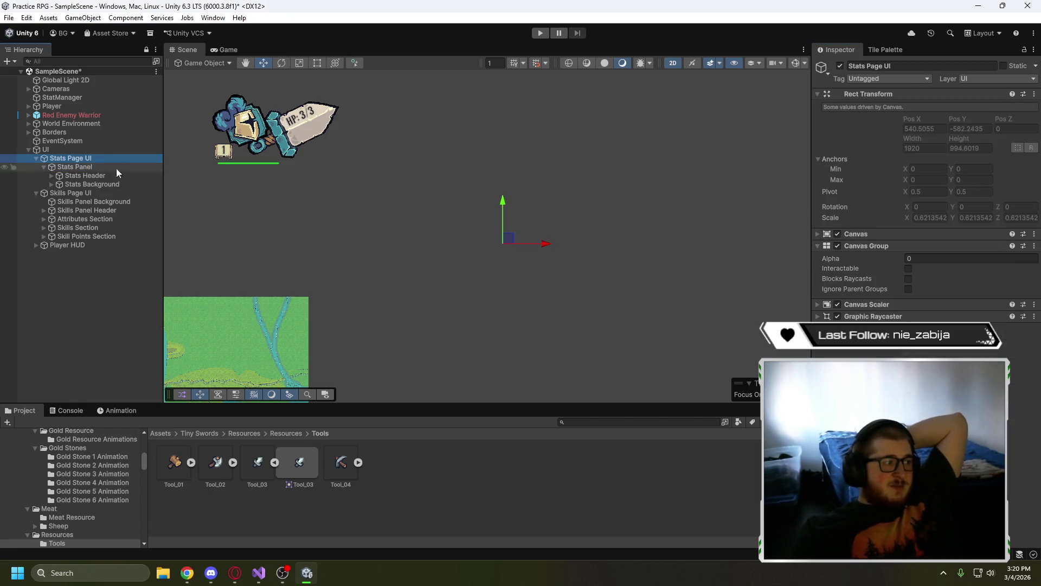
click(965, 260)
text(1)
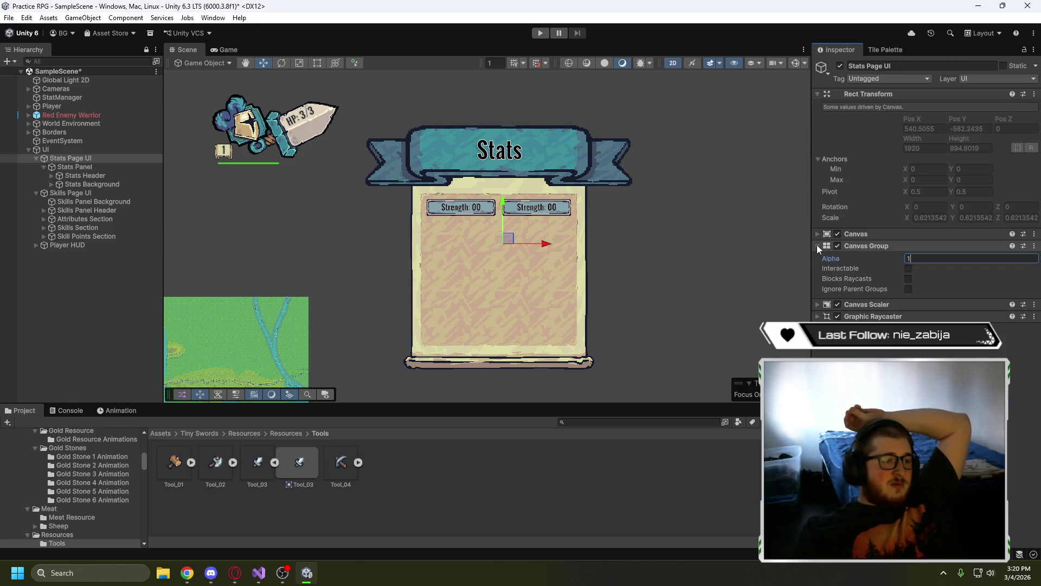
key(BackSpace)
text(0)
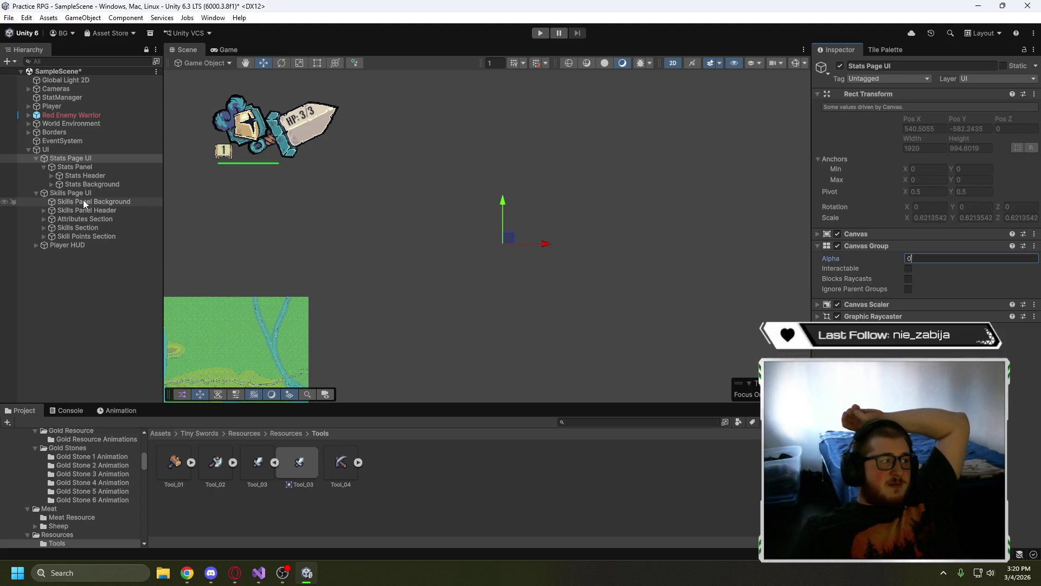
click(36, 158)
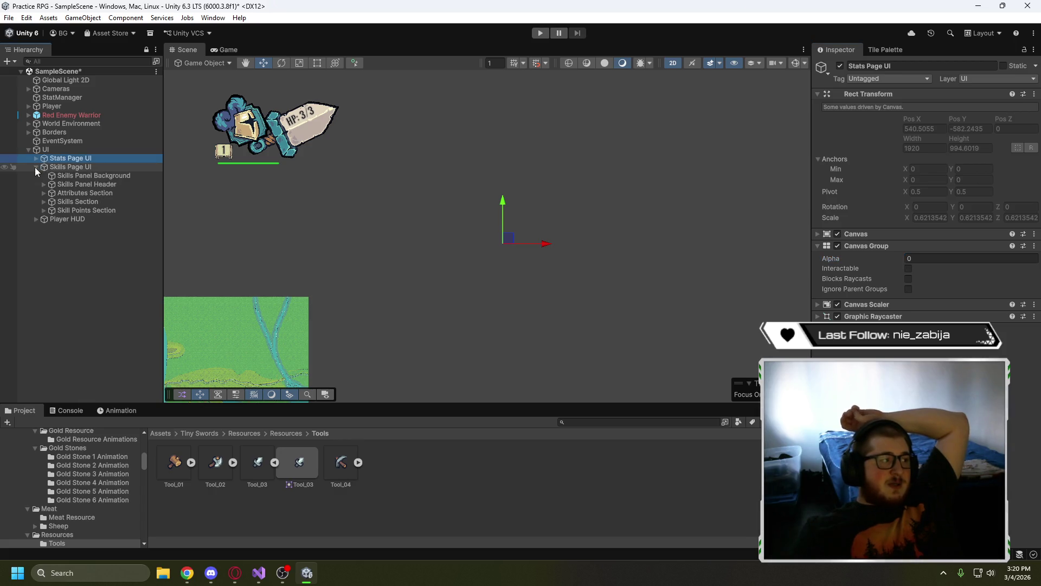
- Collapse Skills Page UI, expand Player HUD, and inspect Level & XP UI and Player HUD's Canvas Group
click(36, 167)
click(35, 176)
click(78, 193)
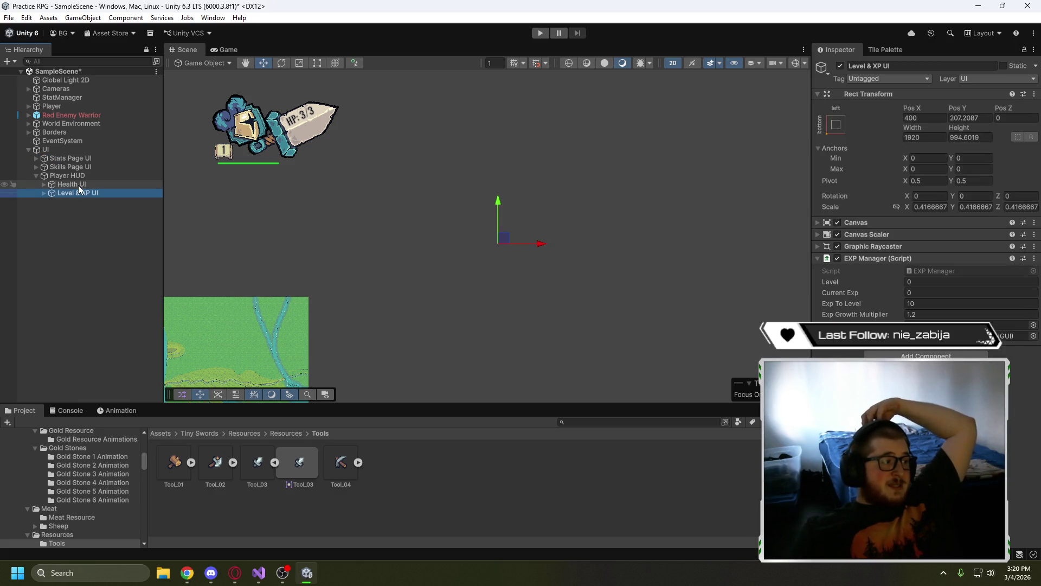
click(79, 179)
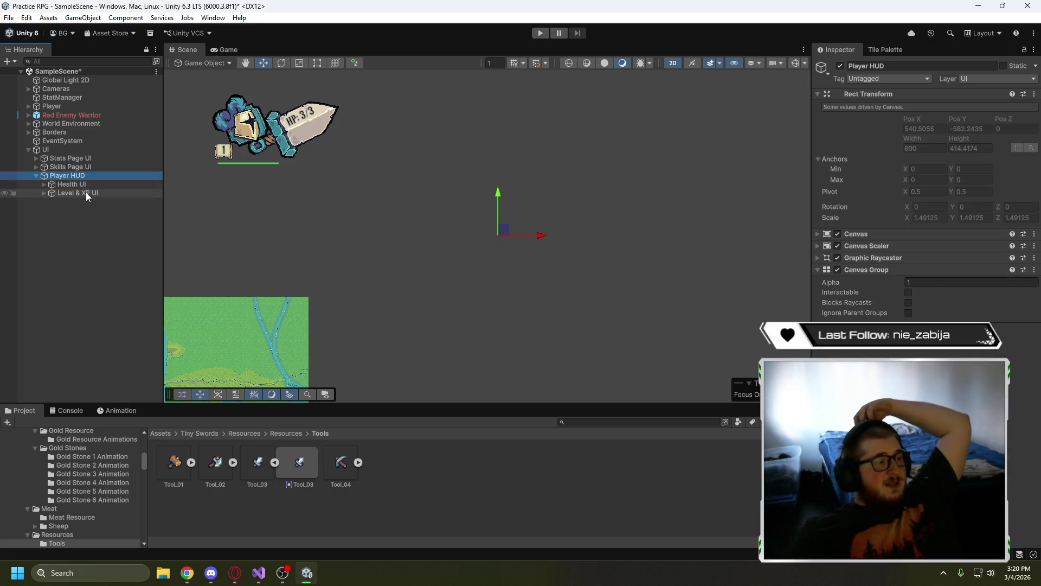